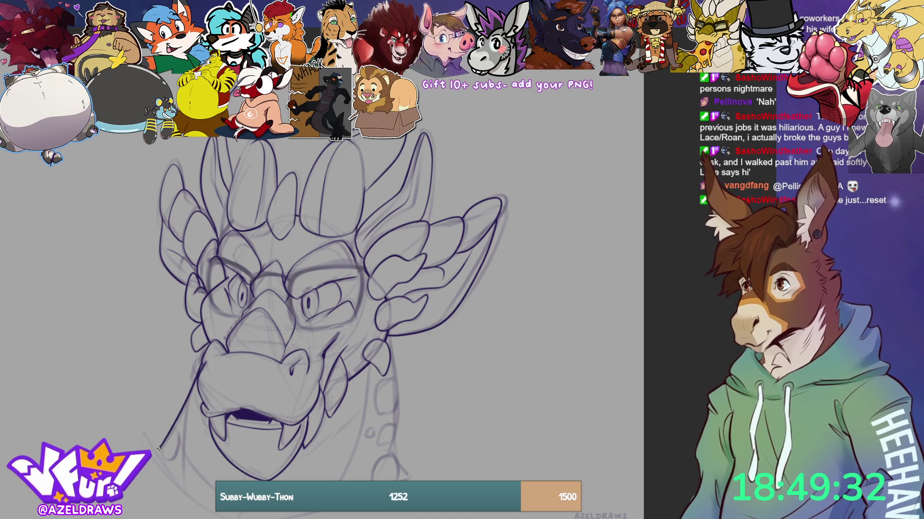
- Ink the jaw line down the neck's left side, the neck's bottom edge and a vertical neck line
drag(201, 349, 176, 427)
drag(162, 459, 178, 450)
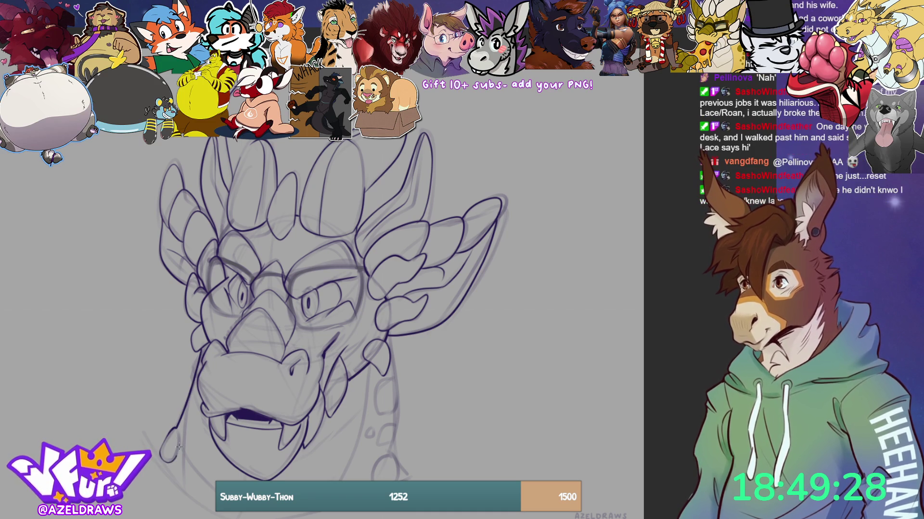
scroll(337, 288, down, 2)
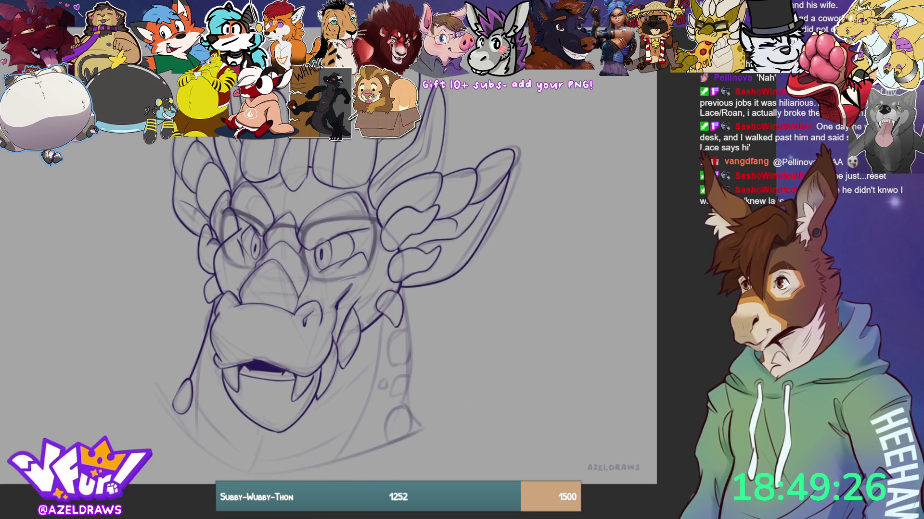
mouse_move(172, 404)
mouse_down()
mouse_move(213, 459)
mouse_move(290, 473)
mouse_move(428, 427)
mouse_up()
drag(378, 317, 375, 372)
key(ctrl+z)
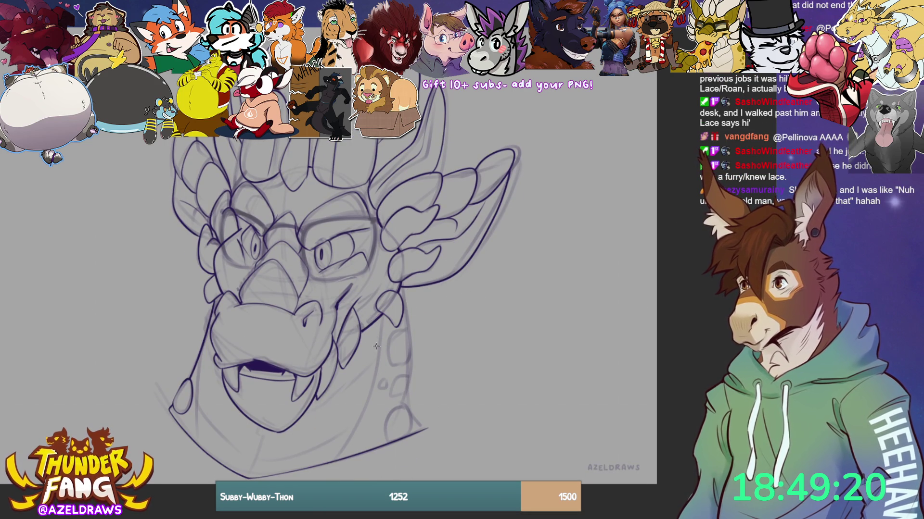
mouse_move(380, 314)
mouse_down()
mouse_move(365, 418)
mouse_move(339, 465)
mouse_up()
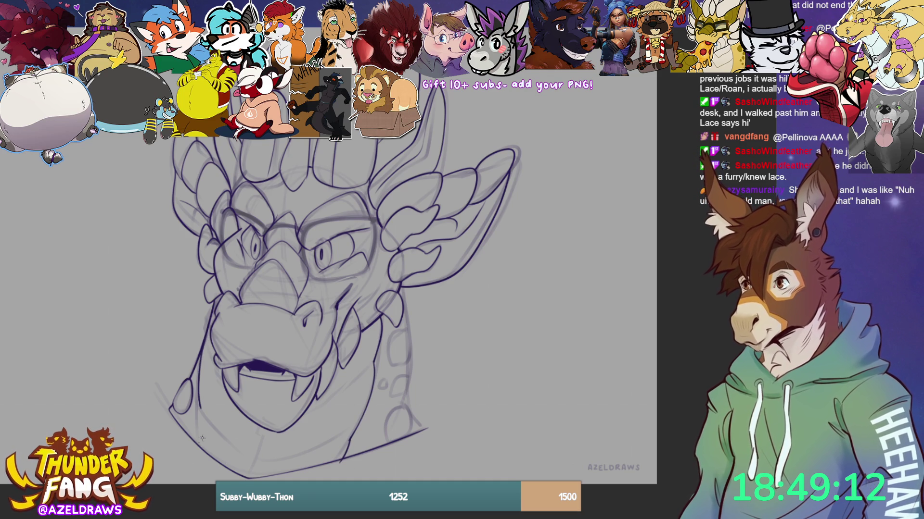
- Ink the neck's left and right edges and outline the scales along the neck
drag(199, 408, 198, 451)
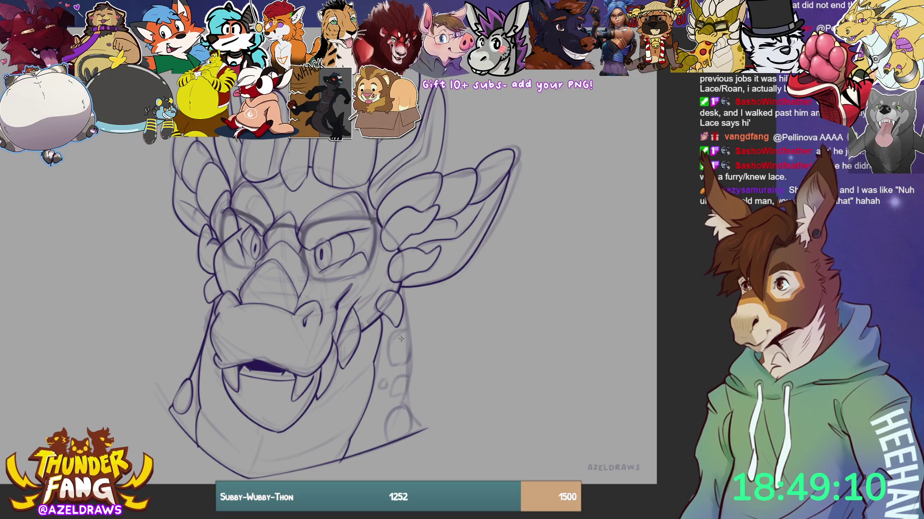
mouse_move(393, 331)
mouse_down()
mouse_move(387, 355)
mouse_move(401, 364)
mouse_move(412, 343)
mouse_move(403, 329)
mouse_move(392, 332)
mouse_up()
drag(403, 289, 409, 328)
key(ctrl+z)
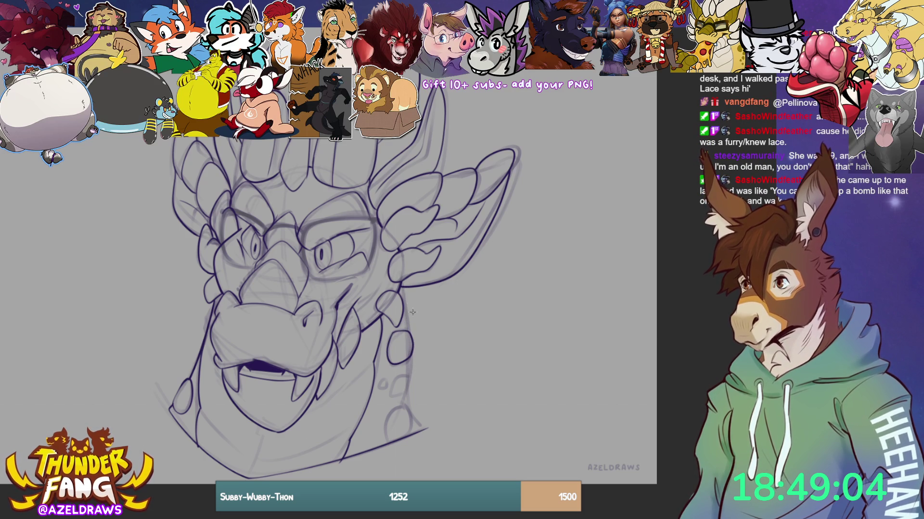
mouse_move(399, 285)
mouse_down()
mouse_move(410, 371)
mouse_move(385, 442)
mouse_up()
drag(401, 405, 423, 429)
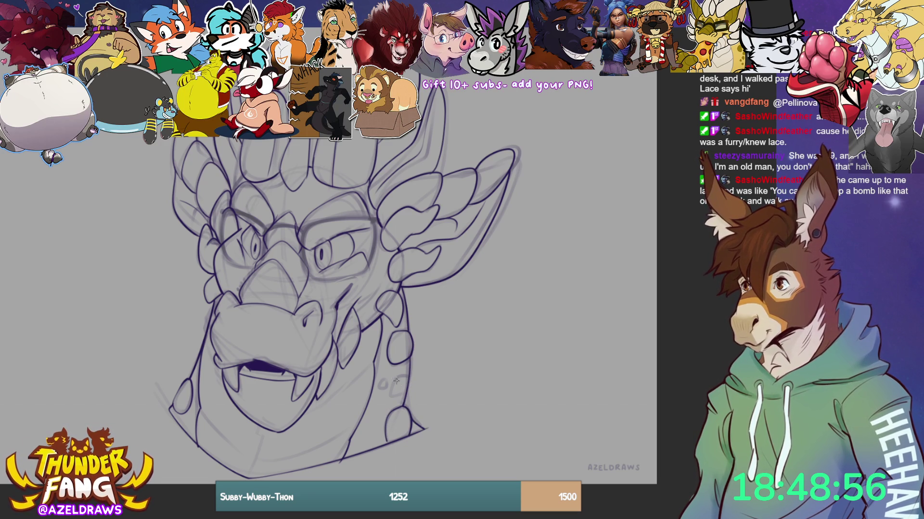
mouse_move(406, 375)
mouse_down()
mouse_move(395, 390)
mouse_move(406, 392)
mouse_move(383, 392)
mouse_move(391, 383)
mouse_up()
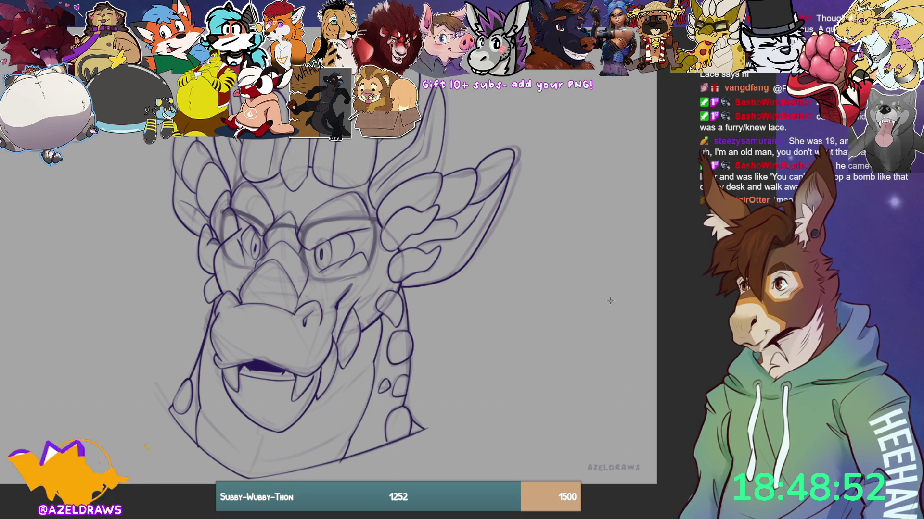
- Ink the lower neck curve, the cheek and lower jaw lines, and the left upper lip
mouse_move(265, 425)
mouse_down()
mouse_move(249, 480)
mouse_move(351, 435)
mouse_up()
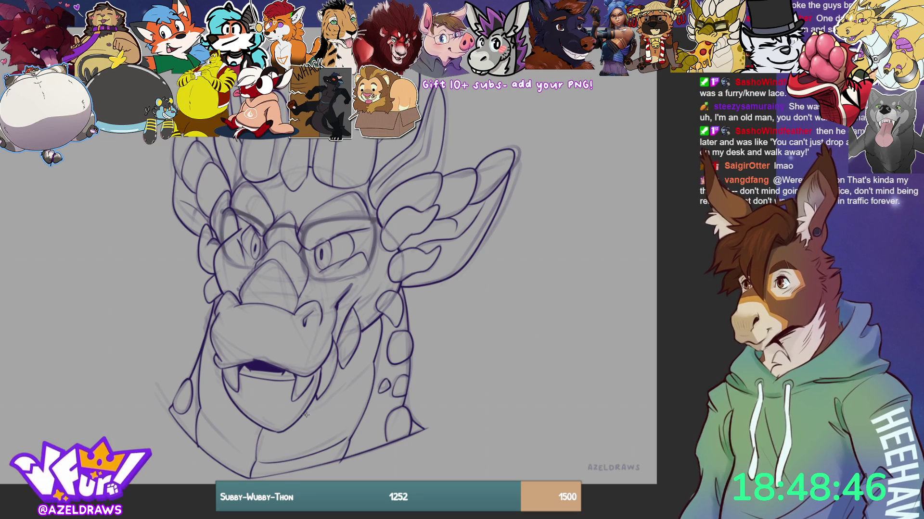
mouse_move(312, 410)
mouse_down()
mouse_move(348, 388)
mouse_move(365, 361)
mouse_up()
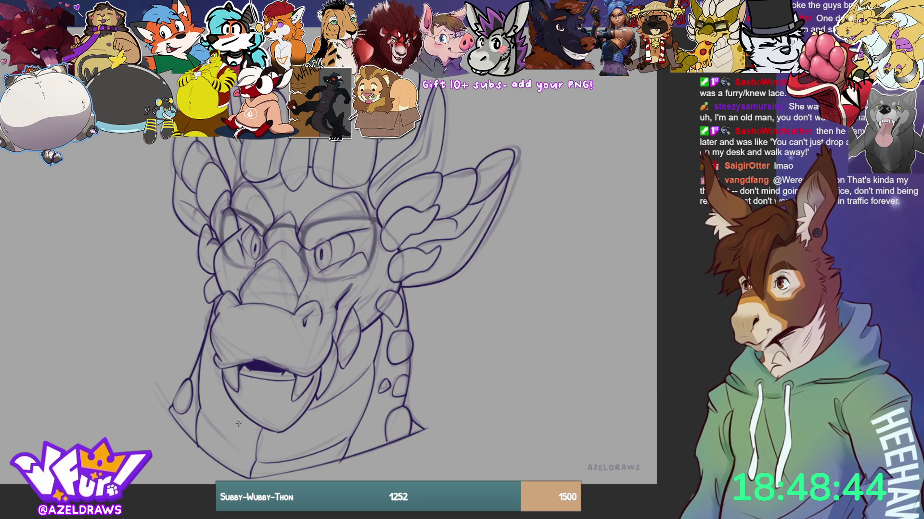
drag(201, 410, 253, 461)
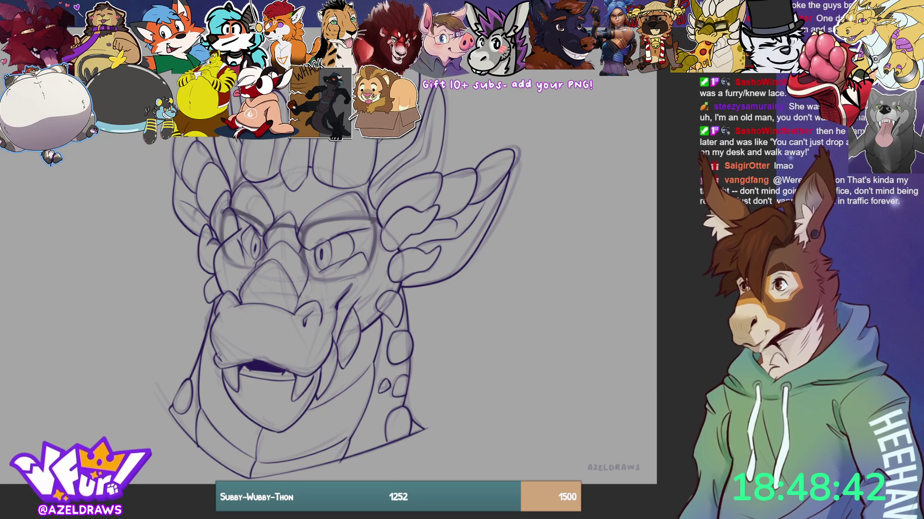
drag(203, 350, 219, 375)
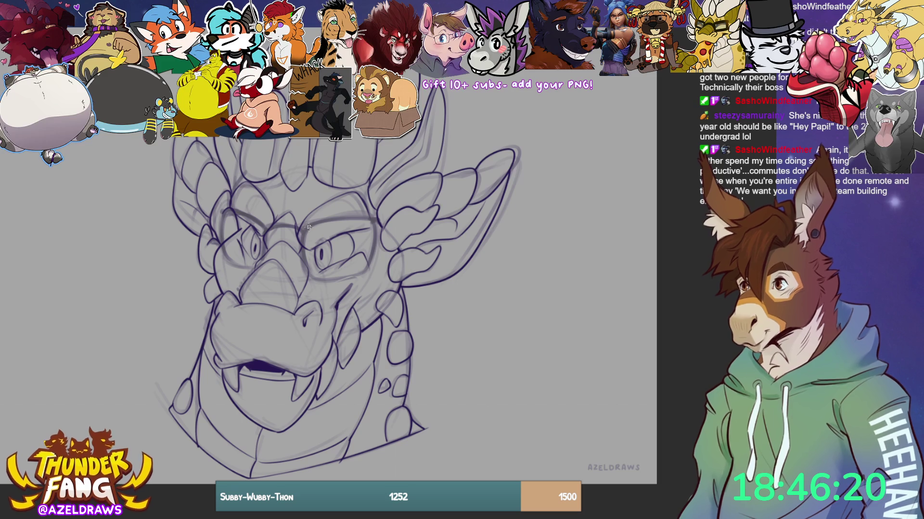
- Trace both lens rims and the bridge of the glasses with bold dark purple strokes
drag(302, 243, 308, 278)
drag(313, 222, 379, 220)
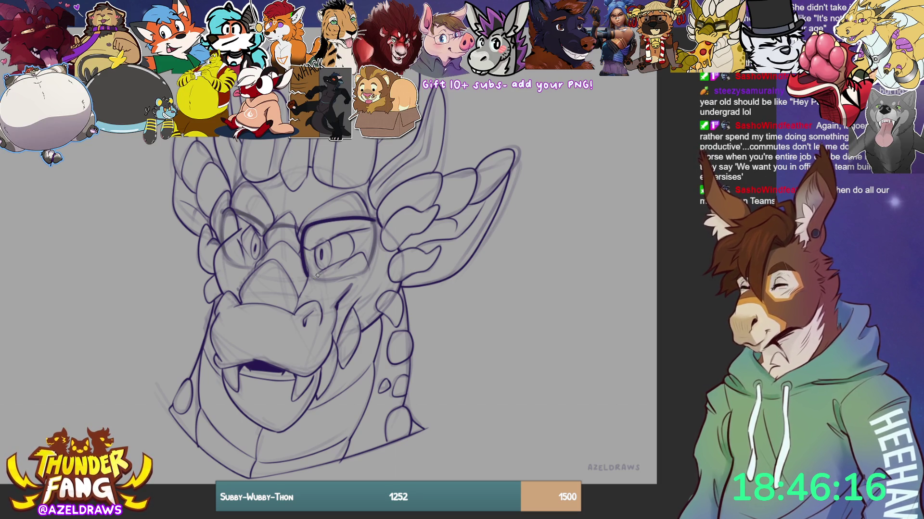
mouse_move(308, 276)
mouse_down()
mouse_move(368, 270)
mouse_move(383, 228)
mouse_move(361, 272)
mouse_up()
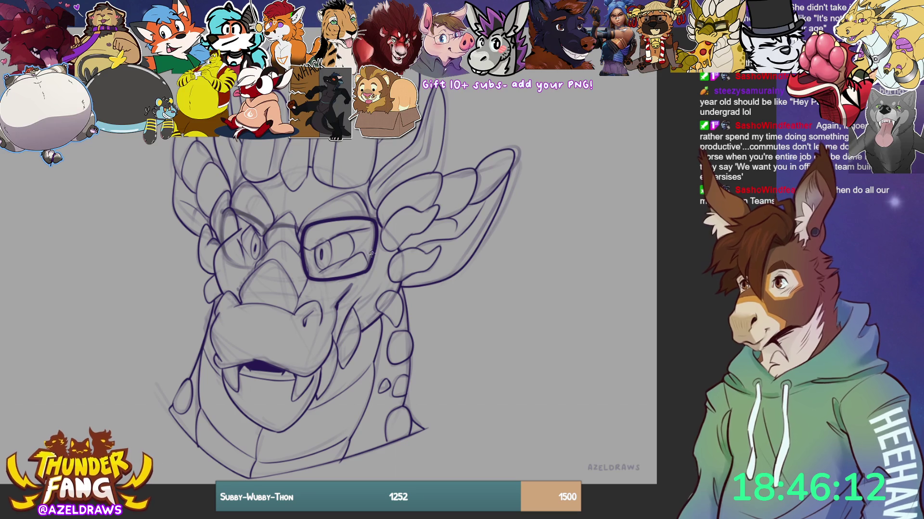
mouse_move(274, 227)
mouse_down()
mouse_move(306, 229)
mouse_move(265, 240)
mouse_move(265, 256)
mouse_move(263, 241)
mouse_move(262, 256)
mouse_move(255, 224)
mouse_move(229, 212)
mouse_move(229, 260)
mouse_up()
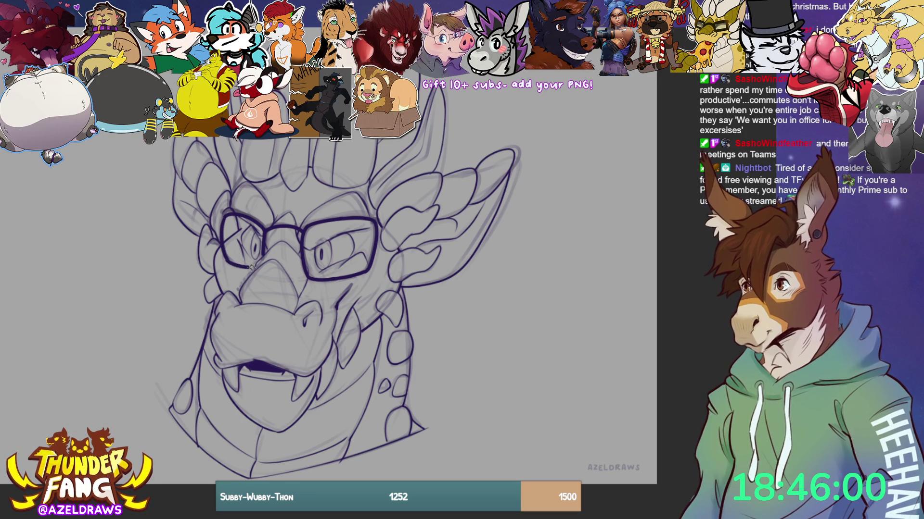
drag(229, 261, 260, 265)
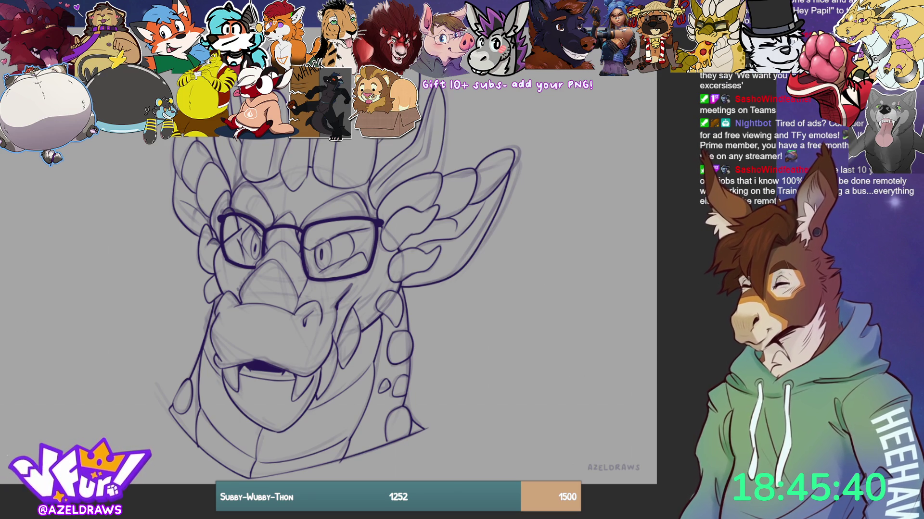
drag(317, 152, 304, 175)
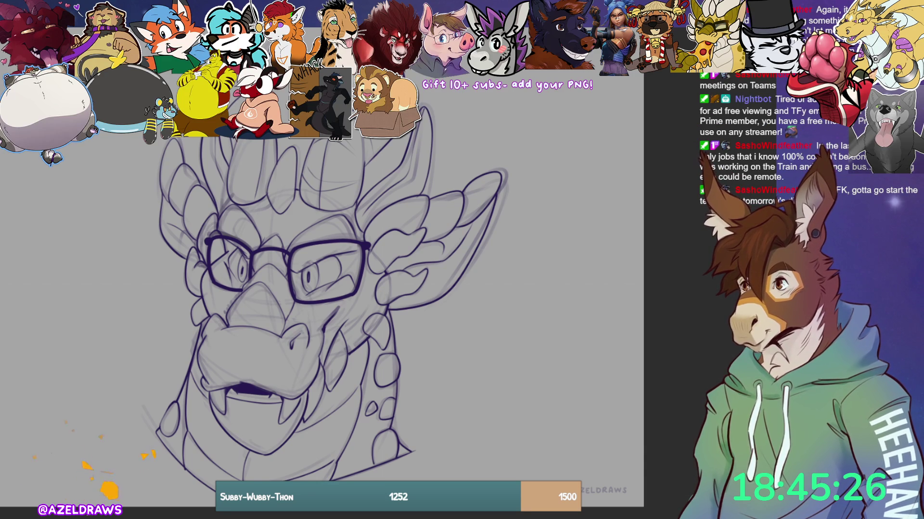
- Sketch a few faint marks around the dragon's central horn
drag(240, 161, 245, 142)
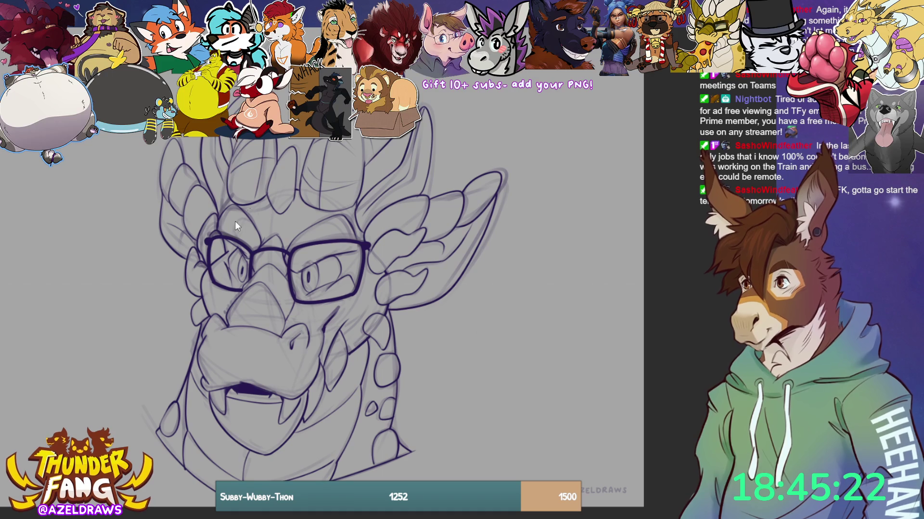
drag(229, 182, 273, 164)
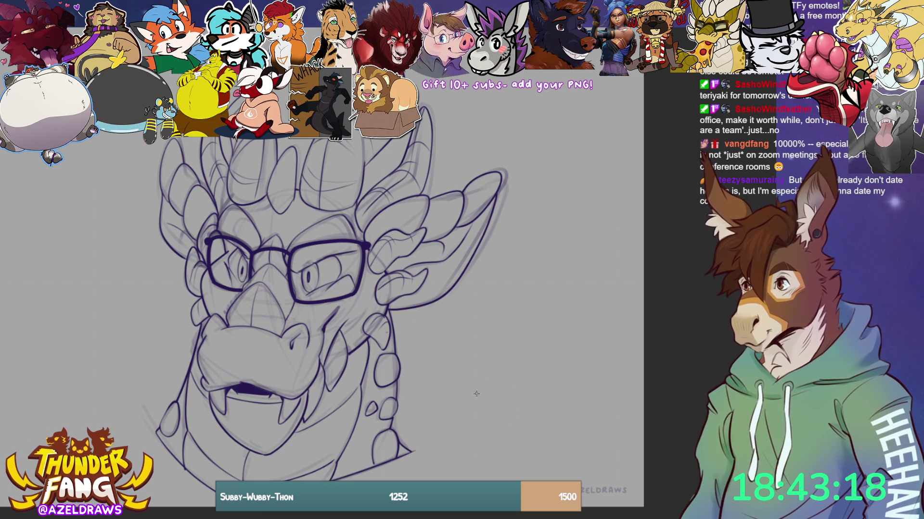
- Clear the faint grey sketch lines and build up a thick stroke along the jaw line
key(Delete)
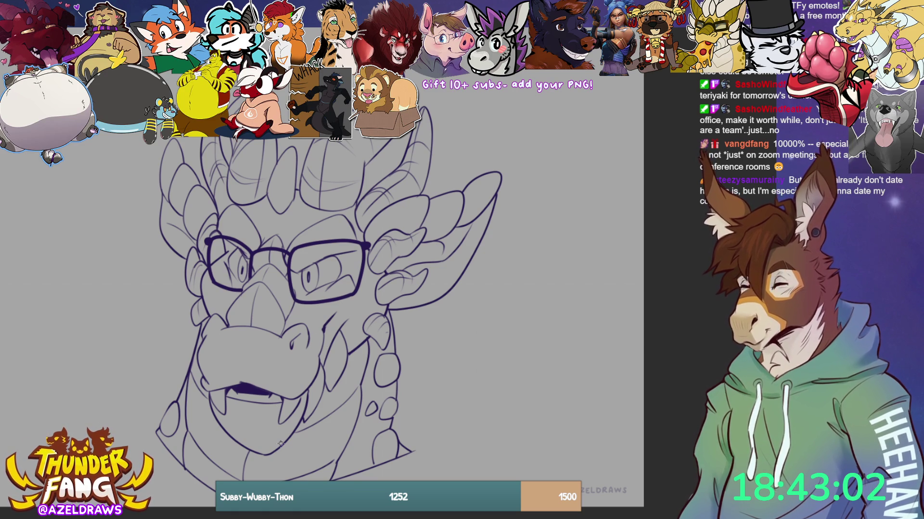
drag(304, 418, 278, 450)
drag(326, 389, 301, 425)
drag(324, 388, 295, 433)
mouse_move(329, 389)
mouse_down()
mouse_move(287, 442)
mouse_move(298, 439)
mouse_up()
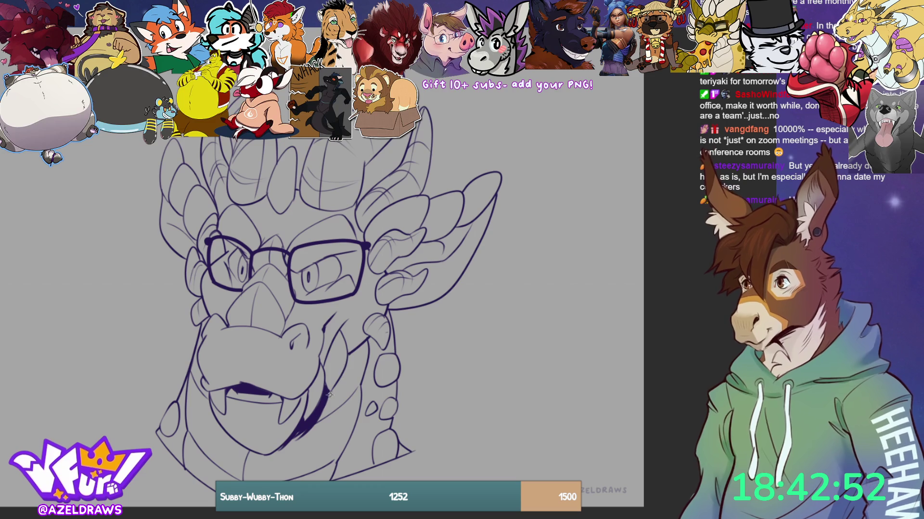
drag(350, 354, 309, 424)
mouse_move(334, 394)
mouse_down()
mouse_move(326, 406)
mouse_move(364, 340)
mouse_up()
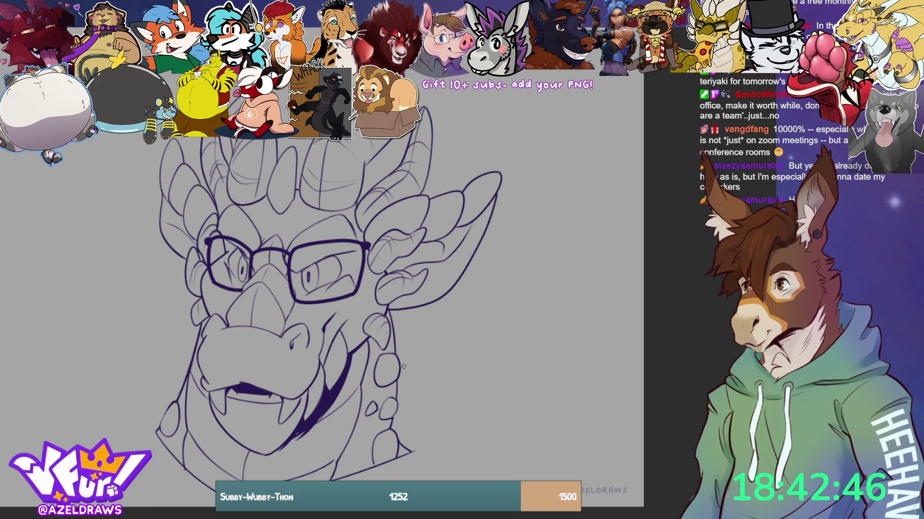
- Undo that thickening and redraw a thick dark shadow inside the lower jaw
key(ctrl+z)
key(ctrl+z)
key(ctrl+z)
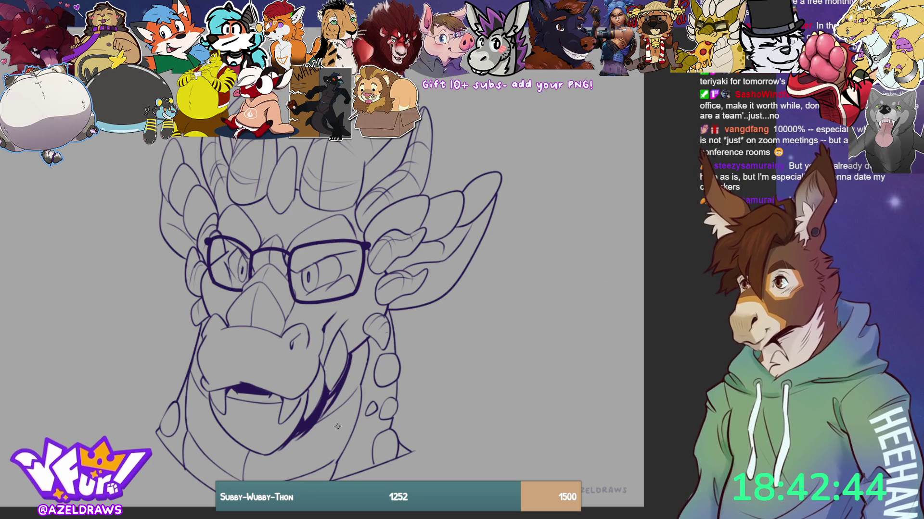
key(ctrl+z)
key(ctrl+z)
key(ctrl+z)
key(ctrl+z)
key(ctrl+z)
key(ctrl+z)
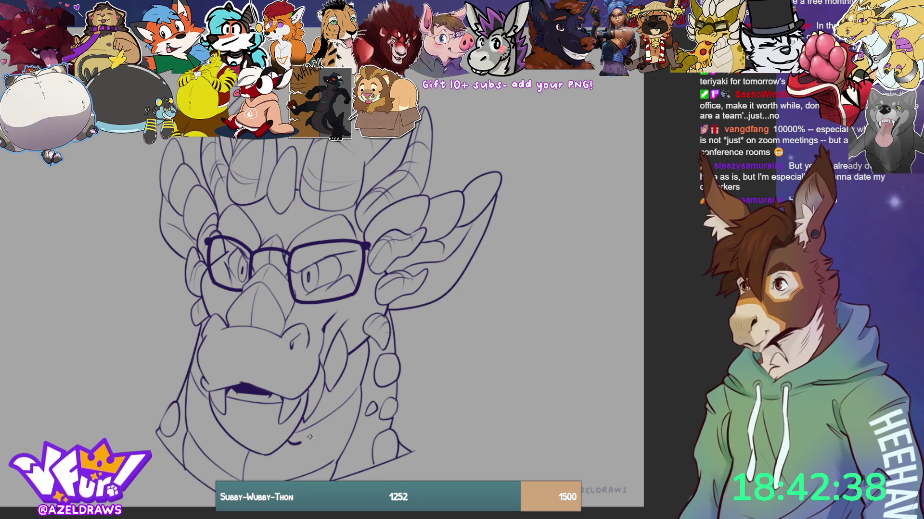
drag(297, 443, 310, 443)
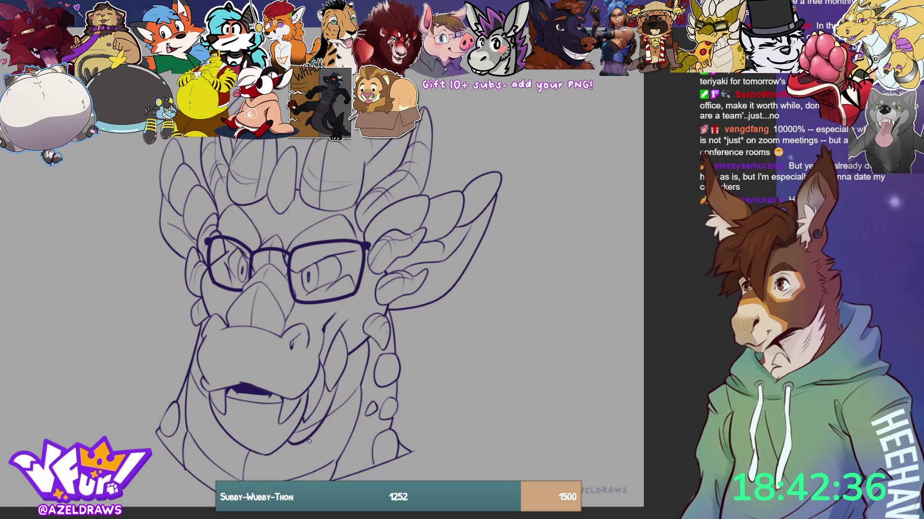
mouse_move(335, 386)
mouse_down()
mouse_move(290, 442)
mouse_move(321, 422)
mouse_up()
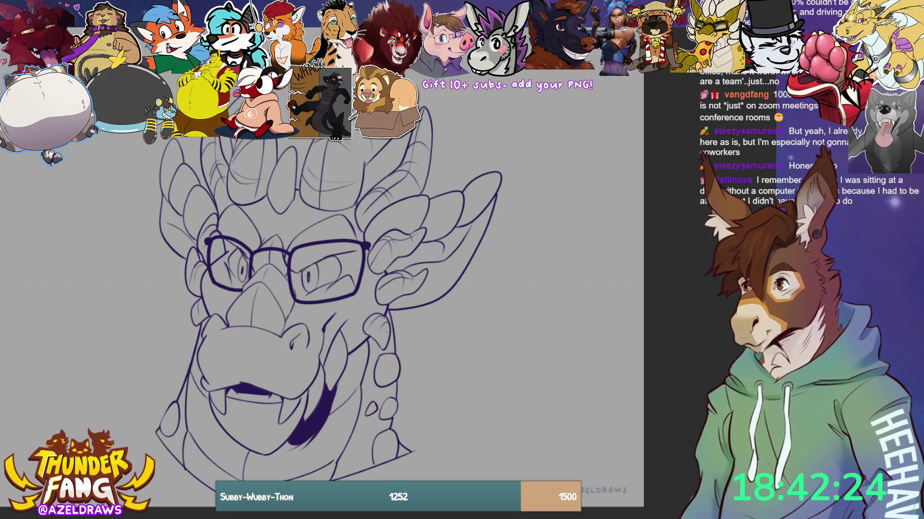
drag(318, 429, 282, 448)
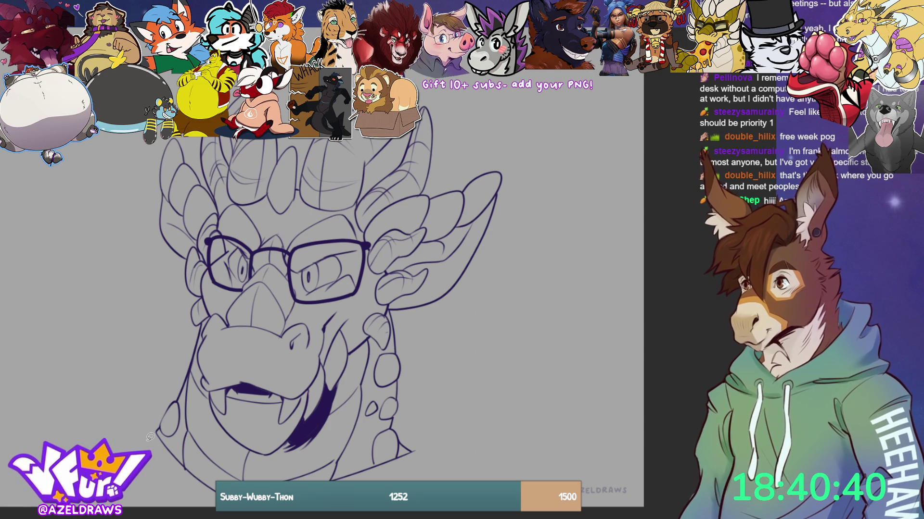
- Add a thin line along the dragon's snout
mouse_move(207, 354)
mouse_down()
mouse_move(215, 331)
mouse_move(190, 353)
mouse_move(178, 454)
mouse_move(214, 500)
mouse_up()
- Draw a thin line up the right jaw and fill the cheek and ears light grey
mouse_move(340, 481)
mouse_down()
mouse_move(370, 405)
mouse_move(372, 332)
mouse_move(350, 339)
mouse_move(338, 325)
mouse_move(325, 353)
mouse_move(287, 392)
mouse_move(219, 365)
mouse_move(214, 332)
mouse_up()
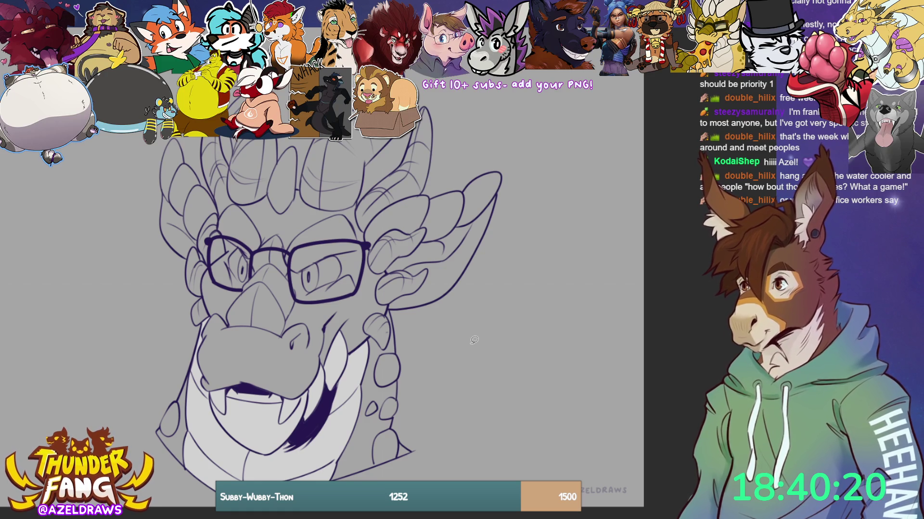
mouse_move(378, 309)
mouse_down()
mouse_move(361, 321)
mouse_move(366, 337)
mouse_move(398, 319)
mouse_up()
mouse_move(385, 280)
mouse_down()
mouse_move(372, 303)
mouse_move(426, 288)
mouse_move(406, 260)
mouse_move(390, 275)
mouse_move(436, 230)
mouse_move(366, 243)
mouse_up()
mouse_move(368, 188)
mouse_down()
mouse_move(355, 204)
mouse_move(379, 222)
mouse_move(437, 174)
mouse_move(417, 102)
mouse_move(382, 171)
mouse_up()
- Fill the top of the head, the left horn and the area around the left eye light grey
mouse_move(303, 148)
mouse_down()
mouse_move(297, 182)
mouse_move(332, 218)
mouse_move(399, 143)
mouse_move(308, 146)
mouse_up()
scroll(399, 139, up, 2)
mouse_move(212, 139)
mouse_down()
mouse_move(195, 186)
mouse_move(205, 242)
mouse_move(230, 257)
mouse_move(270, 240)
mouse_move(288, 141)
mouse_move(214, 139)
mouse_up()
mouse_move(224, 262)
mouse_down()
mouse_move(210, 247)
mouse_move(197, 276)
mouse_move(202, 297)
mouse_move(227, 304)
mouse_move(200, 289)
mouse_move(200, 268)
mouse_move(226, 260)
mouse_move(224, 305)
mouse_move(185, 327)
mouse_move(214, 313)
mouse_move(193, 364)
mouse_move(208, 364)
mouse_up()
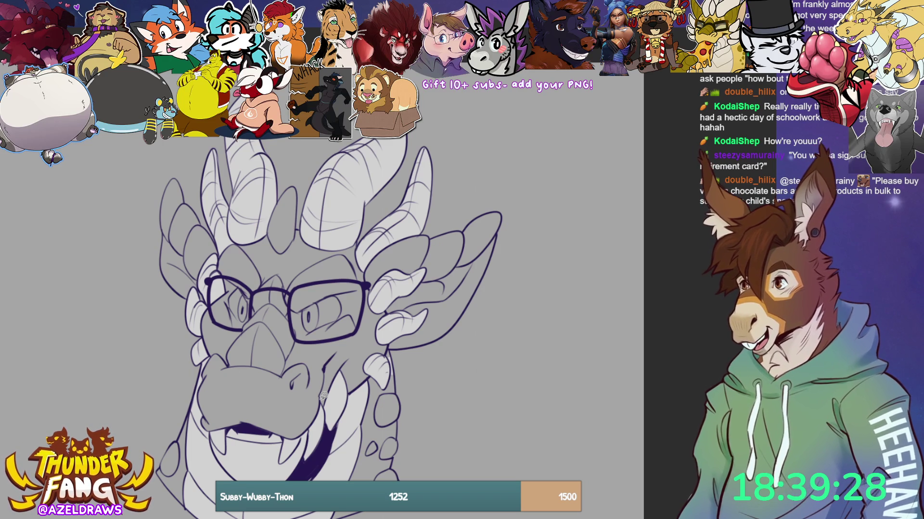
- Add line details to the forehead, lip and left lens, undoing a stray stroke by the fang
mouse_move(287, 183)
mouse_down()
mouse_move(265, 239)
mouse_move(300, 237)
mouse_move(291, 185)
mouse_up()
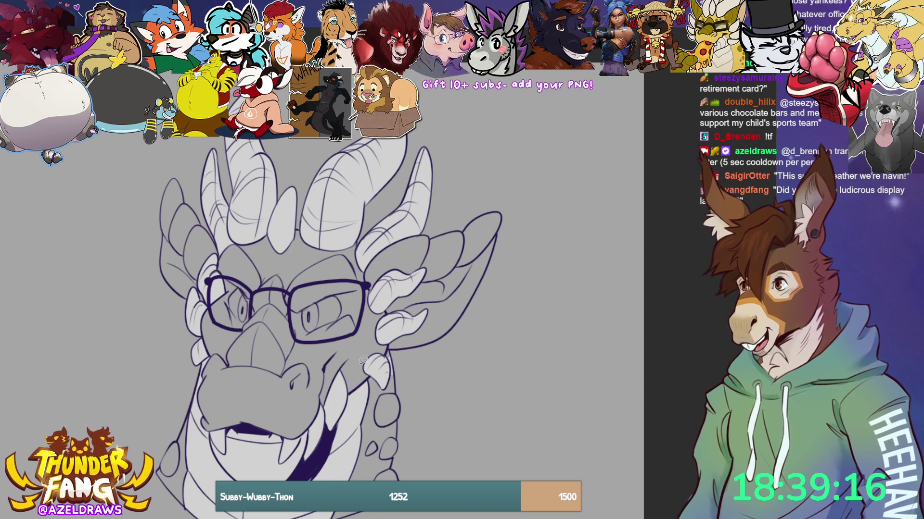
drag(209, 426, 226, 455)
key(ctrl+z)
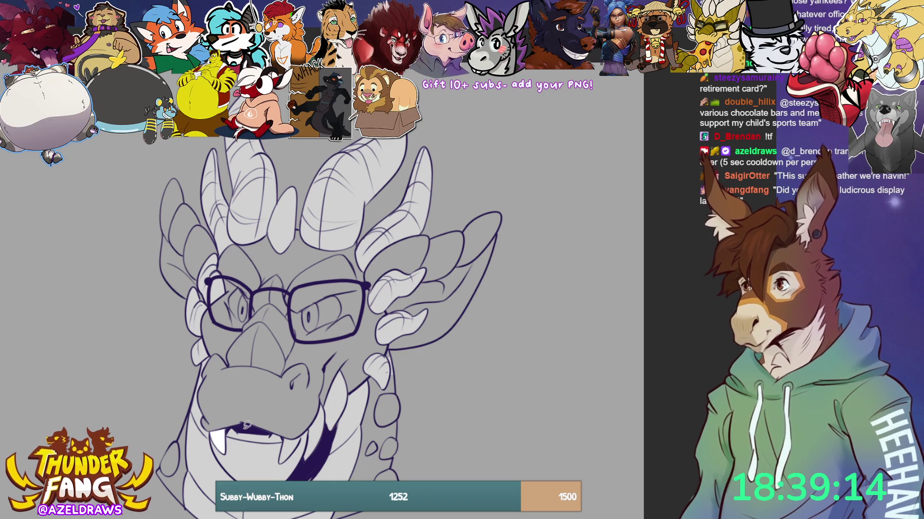
mouse_move(241, 422)
mouse_down()
mouse_move(224, 440)
mouse_move(284, 445)
mouse_move(308, 435)
mouse_move(274, 417)
mouse_up()
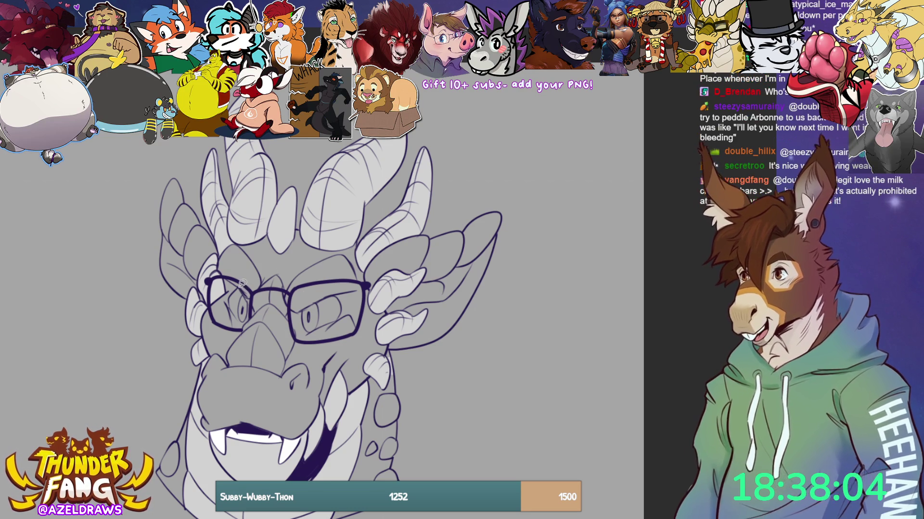
mouse_move(241, 284)
mouse_down()
mouse_move(235, 311)
mouse_move(250, 318)
mouse_move(251, 299)
mouse_up()
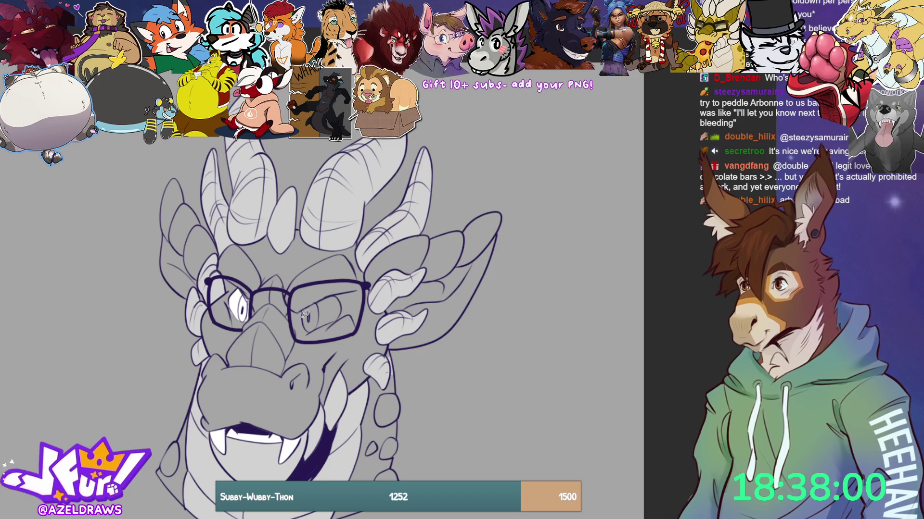
- After undoing trial strokes on the snout, cheek and horn, shade the ear frill darker lavender
mouse_move(302, 310)
mouse_down()
mouse_move(297, 325)
mouse_move(311, 331)
mouse_move(344, 308)
mouse_move(337, 294)
mouse_move(302, 312)
mouse_up()
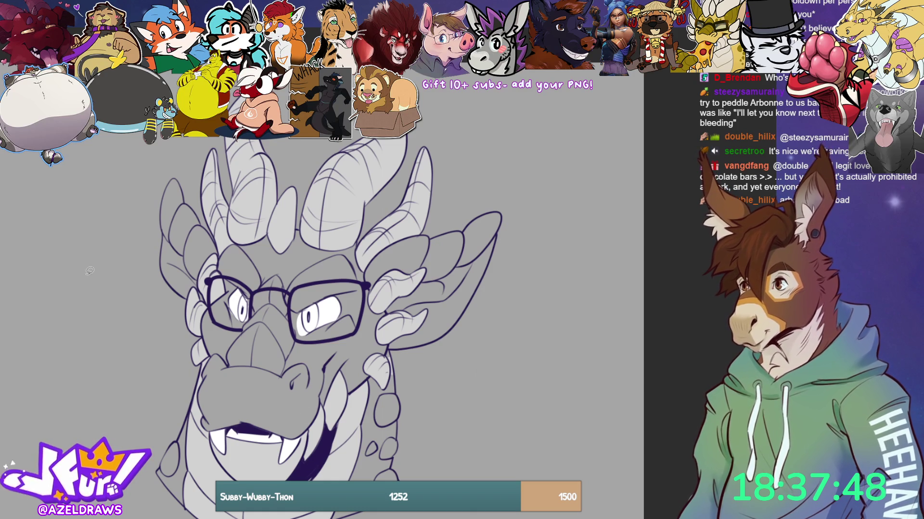
mouse_move(229, 378)
mouse_down()
mouse_move(263, 277)
mouse_move(291, 288)
mouse_move(302, 344)
mouse_move(281, 382)
mouse_up()
key(ctrl+z)
mouse_move(368, 263)
mouse_down()
mouse_move(374, 292)
mouse_move(440, 283)
mouse_move(509, 228)
mouse_move(420, 228)
mouse_move(374, 254)
mouse_up()
key(ctrl+z)
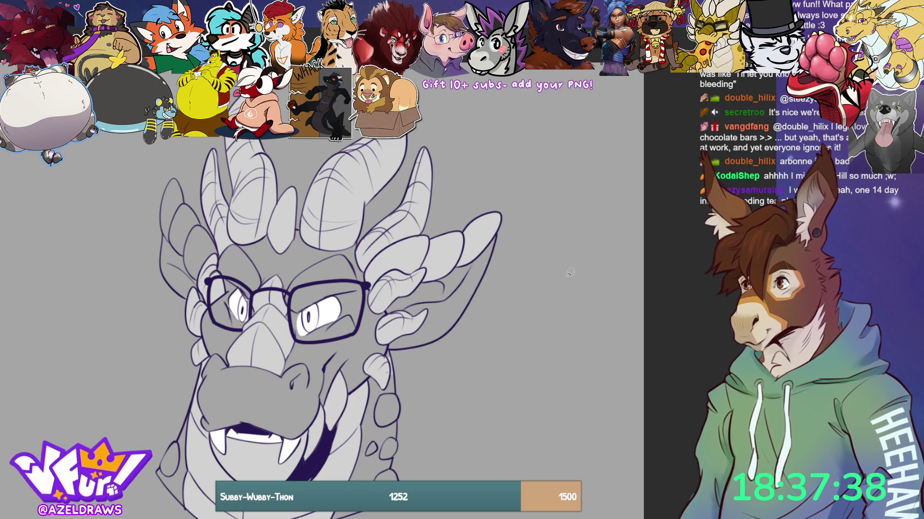
mouse_move(226, 249)
mouse_down()
mouse_move(175, 171)
mouse_move(174, 255)
mouse_move(214, 279)
mouse_move(185, 268)
mouse_move(210, 277)
mouse_move(221, 230)
mouse_move(173, 164)
mouse_move(157, 226)
mouse_up()
key(ctrl+z)
key(ctrl+z)
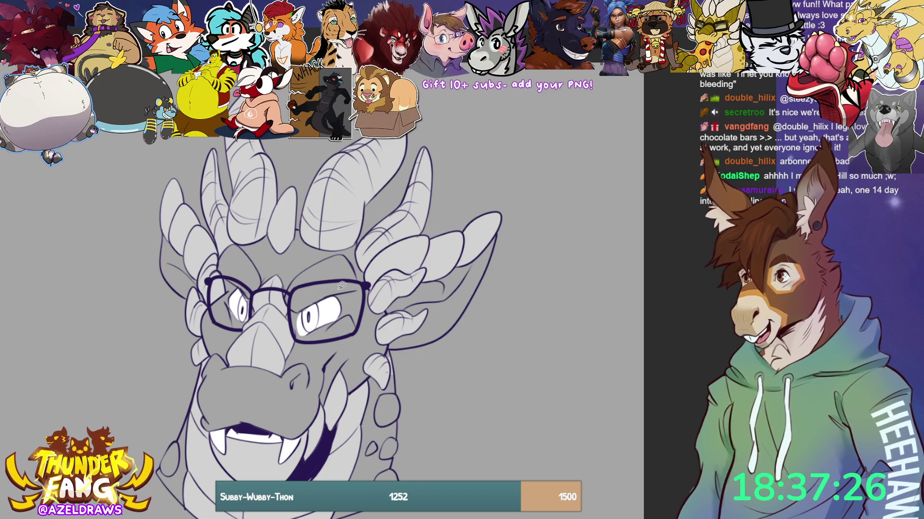
key(ctrl+0)
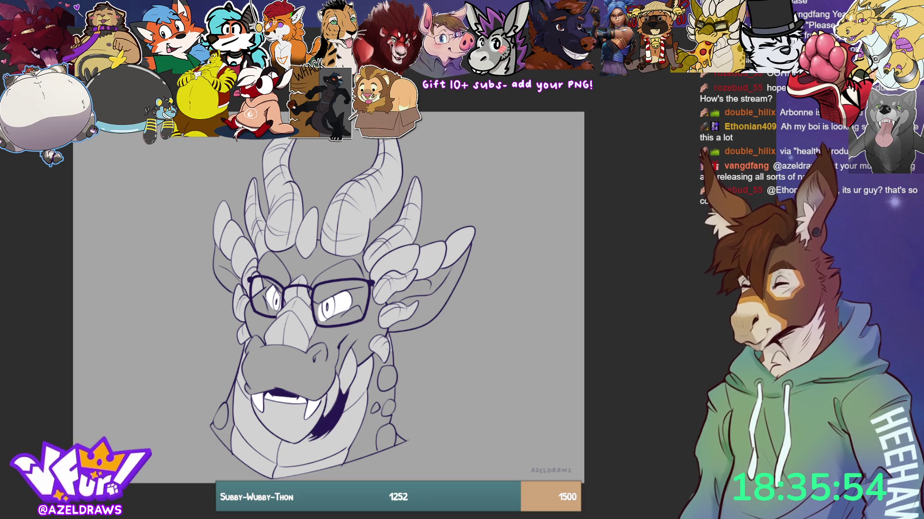
mouse_move(372, 264)
mouse_down()
mouse_move(376, 285)
mouse_move(396, 273)
mouse_move(417, 279)
mouse_move(489, 216)
mouse_move(404, 238)
mouse_move(367, 271)
mouse_up()
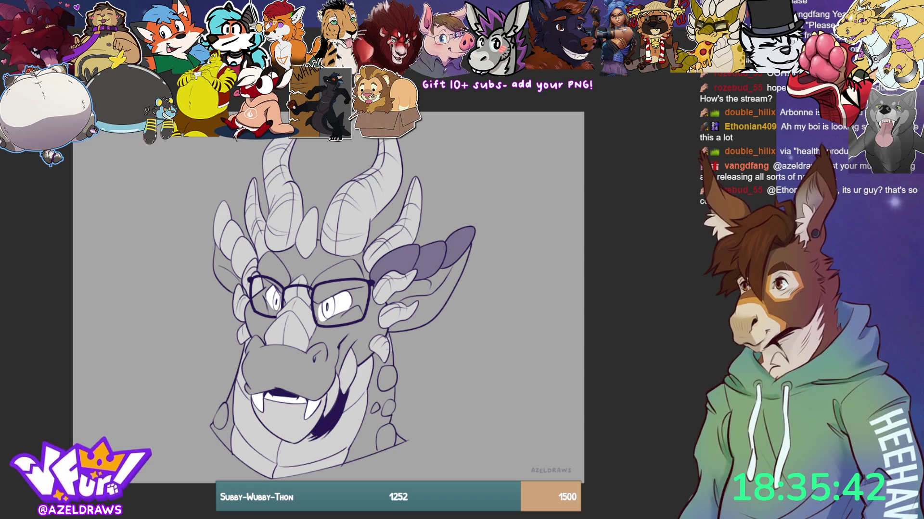
- Revert the ear's darker fill and shade the cheek spikes and snout area
key(ctrl+z)
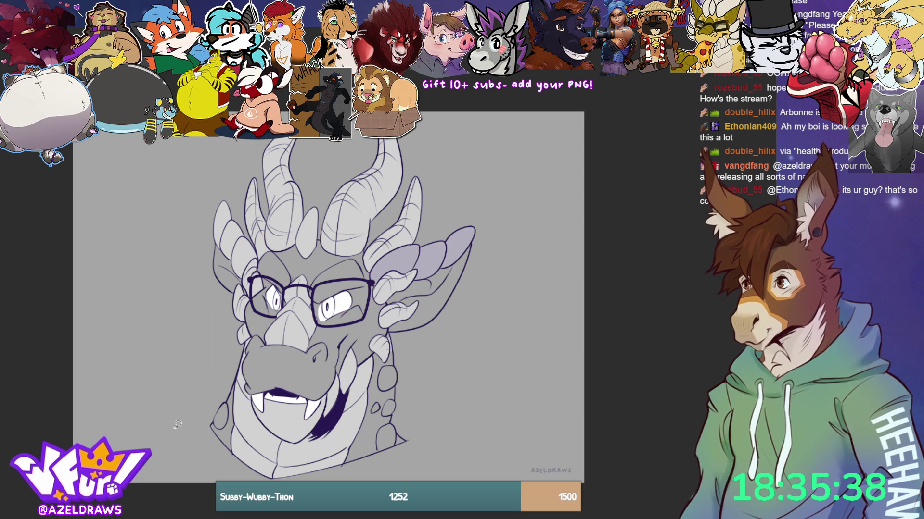
mouse_move(243, 264)
mouse_down()
mouse_move(234, 248)
mouse_move(233, 270)
mouse_move(249, 272)
mouse_move(252, 236)
mouse_move(226, 195)
mouse_move(227, 256)
mouse_move(243, 212)
mouse_move(250, 259)
mouse_up()
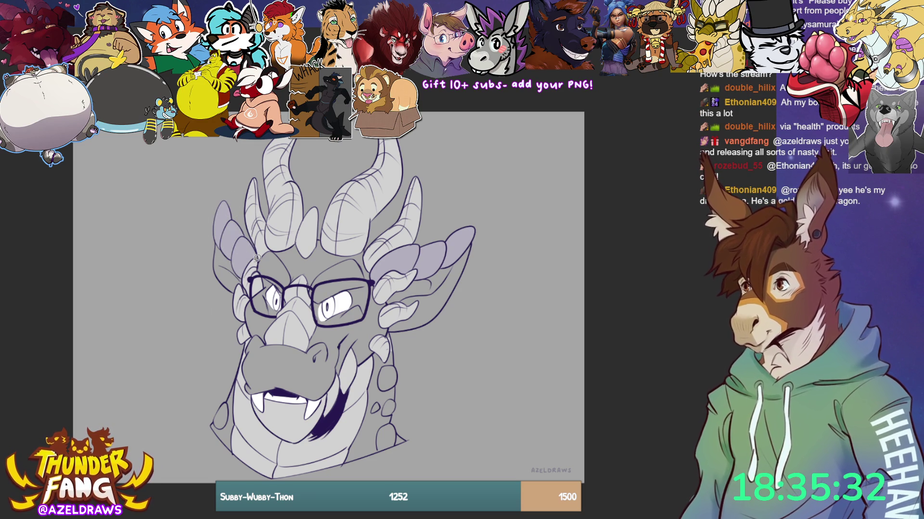
mouse_move(283, 294)
mouse_down()
mouse_move(269, 320)
mouse_move(291, 356)
mouse_move(320, 332)
mouse_move(314, 288)
mouse_up()
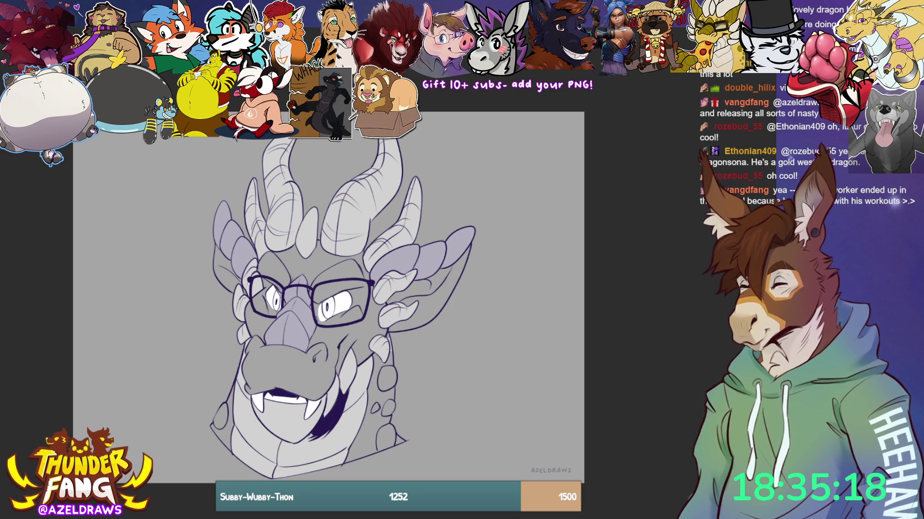
- Colour both irises purple and outline the cheek bump for shading
mouse_move(324, 296)
mouse_down()
mouse_move(327, 315)
mouse_move(331, 303)
mouse_up()
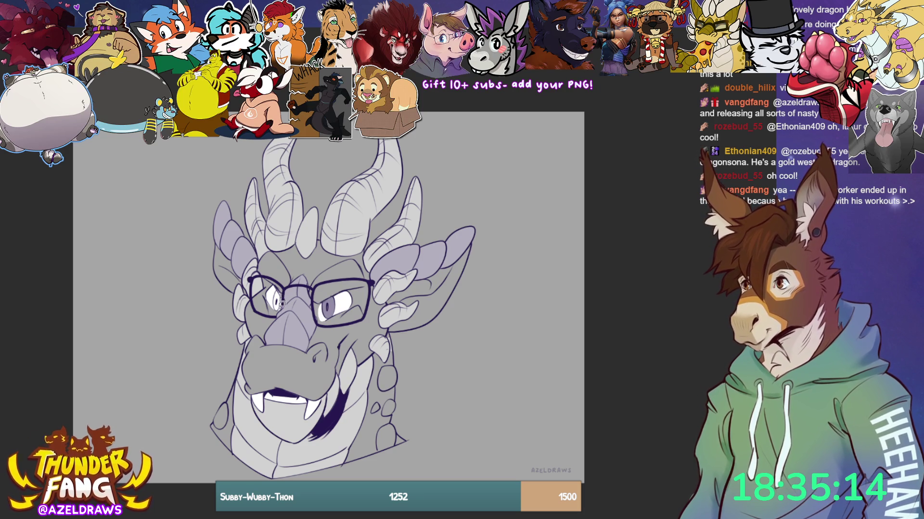
mouse_move(279, 288)
mouse_down()
mouse_move(273, 308)
mouse_move(281, 299)
mouse_up()
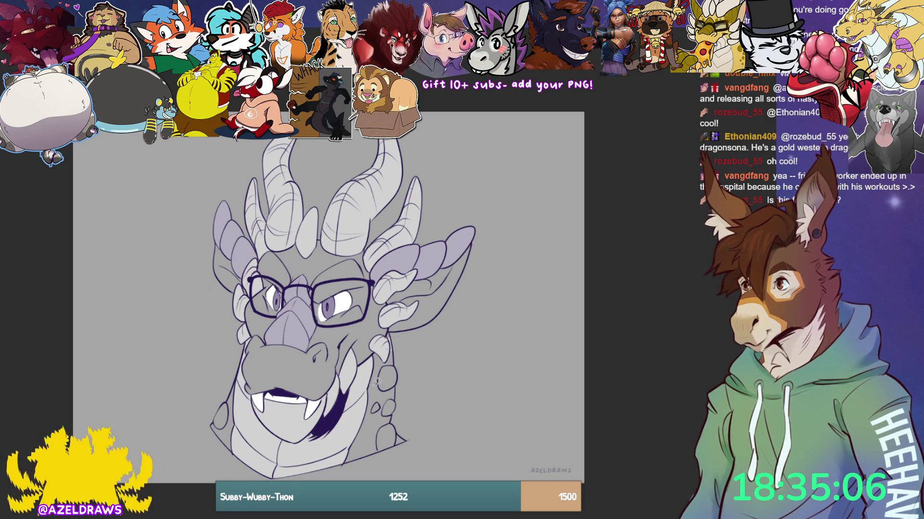
mouse_move(377, 366)
mouse_down()
mouse_move(381, 393)
mouse_move(402, 361)
mouse_move(371, 415)
mouse_move(381, 400)
mouse_move(389, 418)
mouse_move(381, 423)
mouse_move(398, 410)
mouse_up()
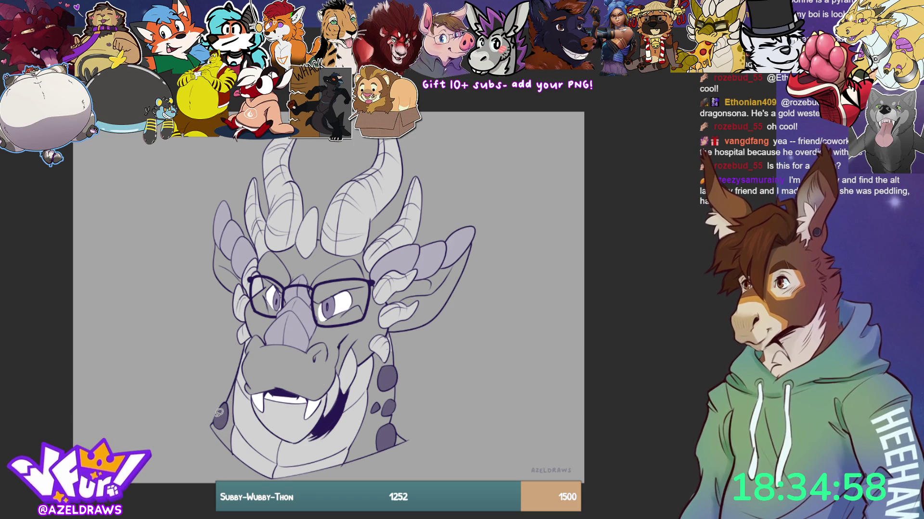
- Fill the jaw and cheek spots with purple, then lighten them to soft lavender
drag(219, 412, 220, 415)
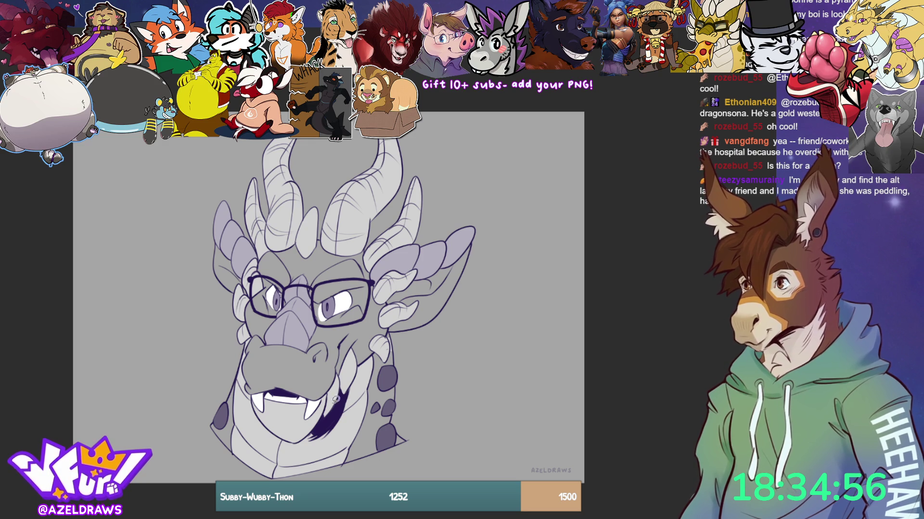
mouse_move(382, 364)
mouse_down()
mouse_move(369, 419)
mouse_move(395, 454)
mouse_move(400, 358)
mouse_move(381, 365)
mouse_up()
mouse_move(221, 392)
mouse_down()
mouse_move(232, 409)
mouse_move(222, 391)
mouse_up()
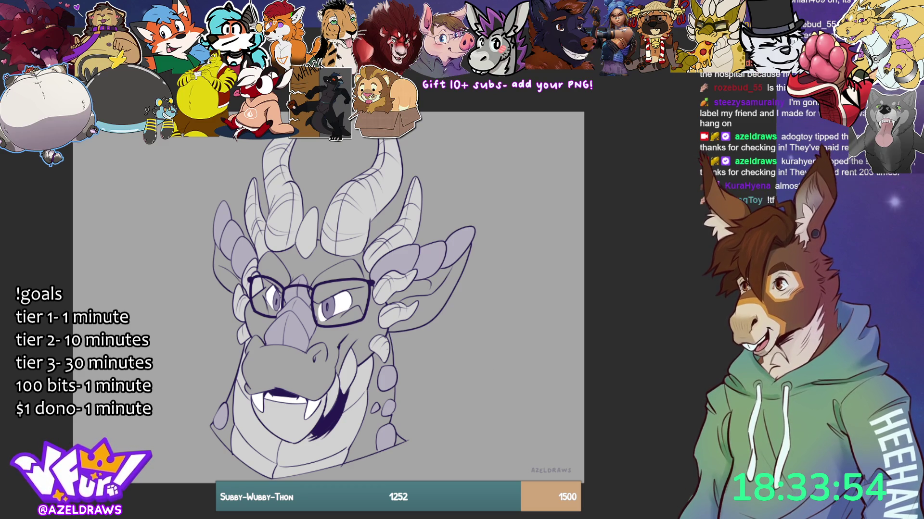
- In dark purple, add an oval forehead scale and a thin line on the glasses beside the eye
alt+click(341, 412)
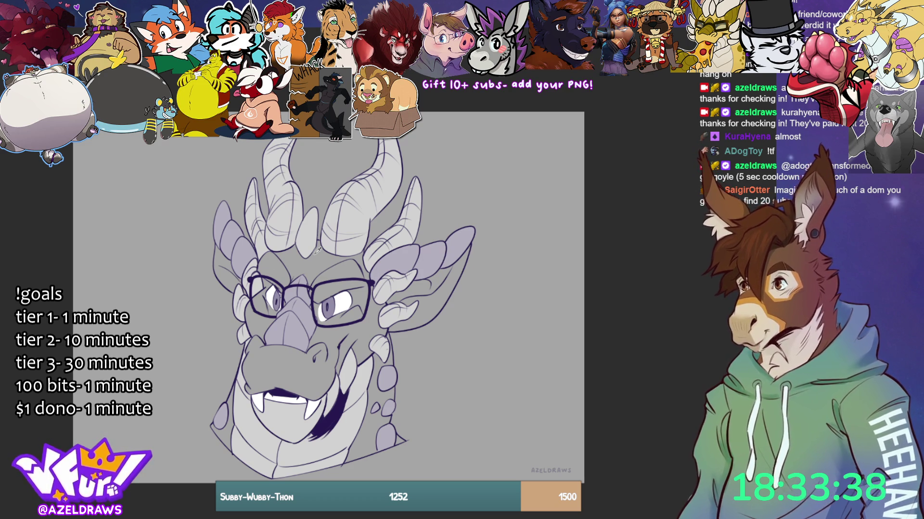
mouse_move(293, 259)
mouse_down()
mouse_move(290, 270)
mouse_move(295, 259)
mouse_up()
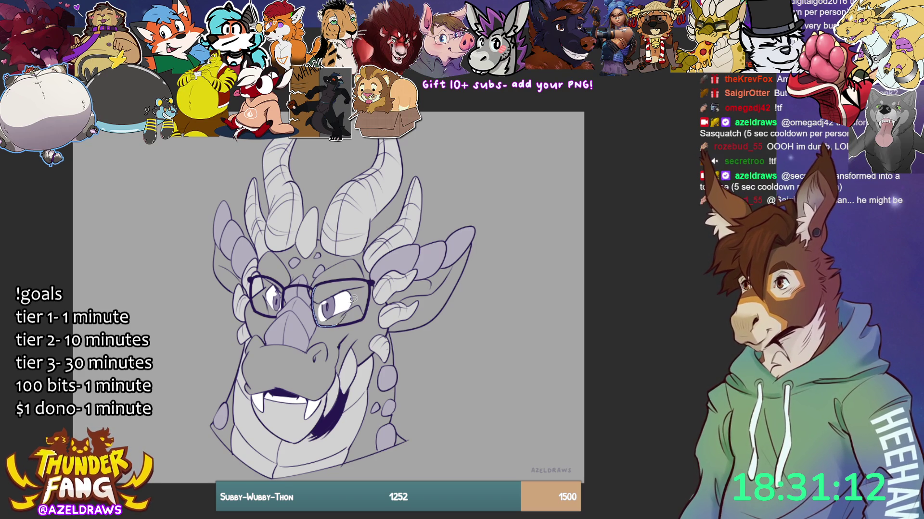
mouse_move(353, 277)
mouse_down()
mouse_move(342, 279)
mouse_move(337, 316)
mouse_move(339, 324)
mouse_move(361, 318)
mouse_up()
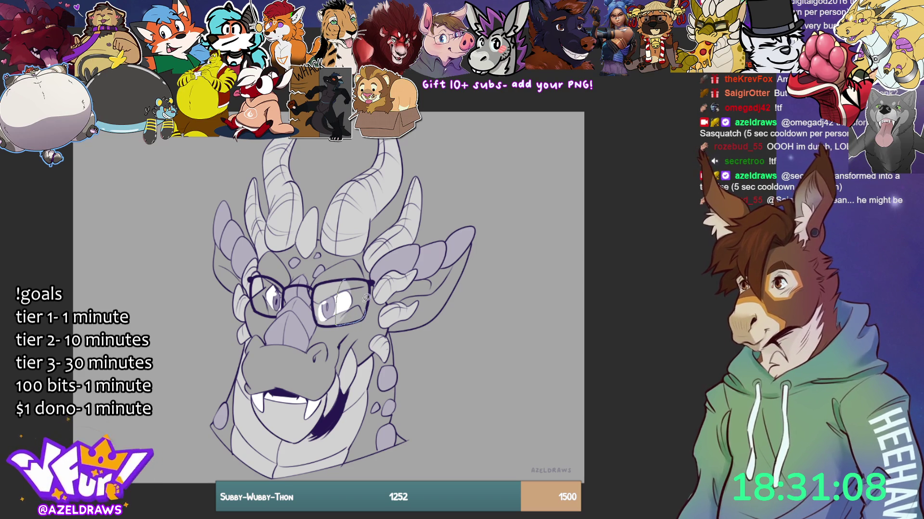
key(ctrl+z)
mouse_move(358, 277)
mouse_down()
mouse_move(346, 276)
mouse_move(364, 307)
mouse_up()
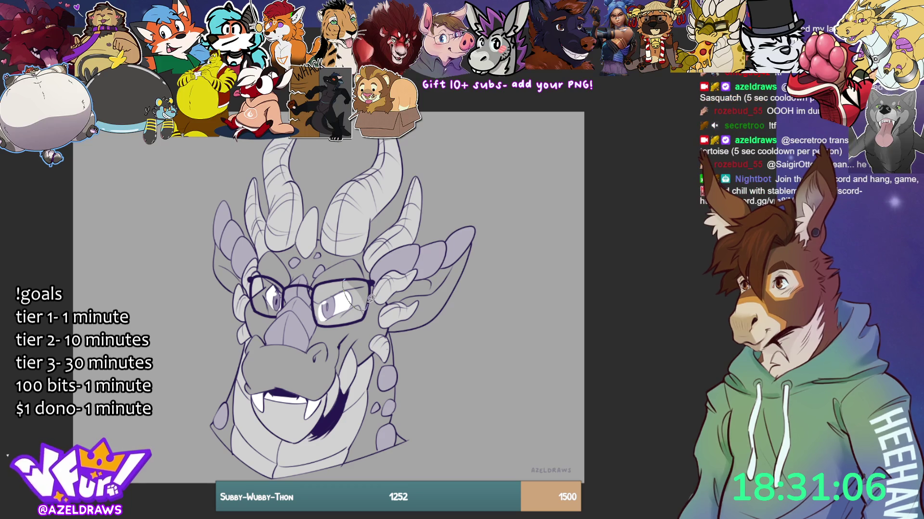
key(ctrl+z)
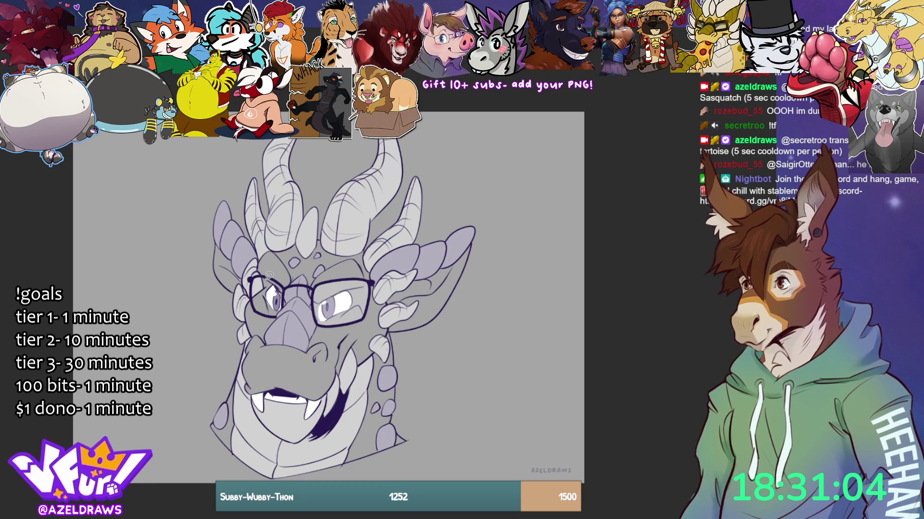
mouse_move(257, 275)
mouse_down()
mouse_move(255, 304)
mouse_move(270, 279)
mouse_move(287, 291)
mouse_move(278, 311)
mouse_move(262, 313)
mouse_up()
key(ctrl+z)
key(ctrl+z)
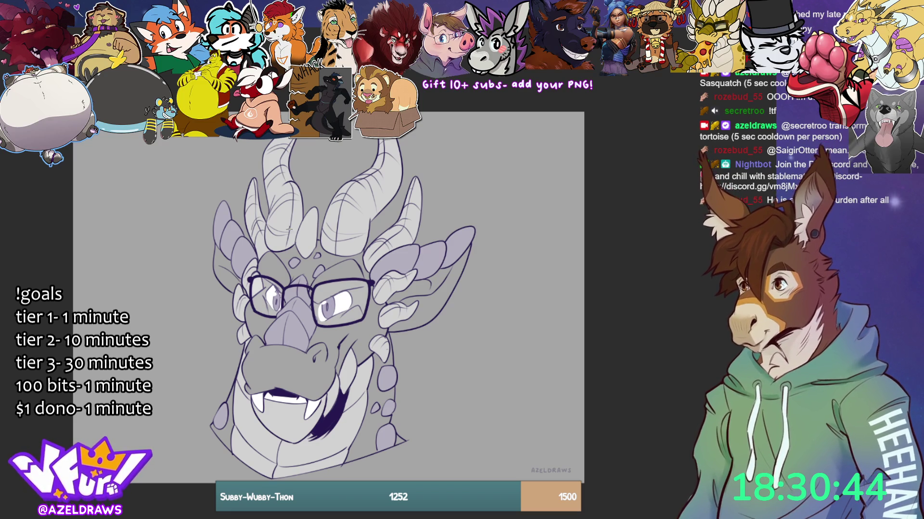
- Brush a small white glint onto the dragon's eye
drag(349, 298, 357, 288)
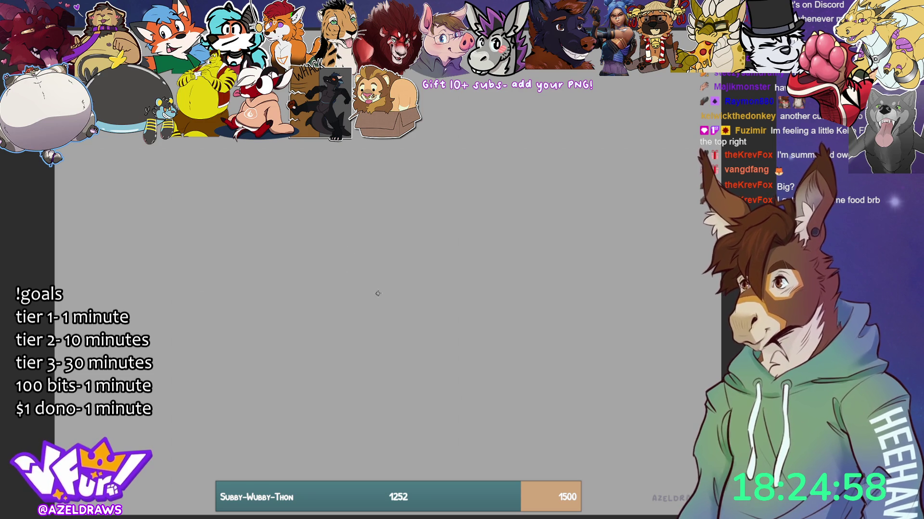
- Draw a large head circle, redoing the first attempt, with diagonal and vertical guide lines
drag(390, 150, 460, 296)
key(ctrl+z)
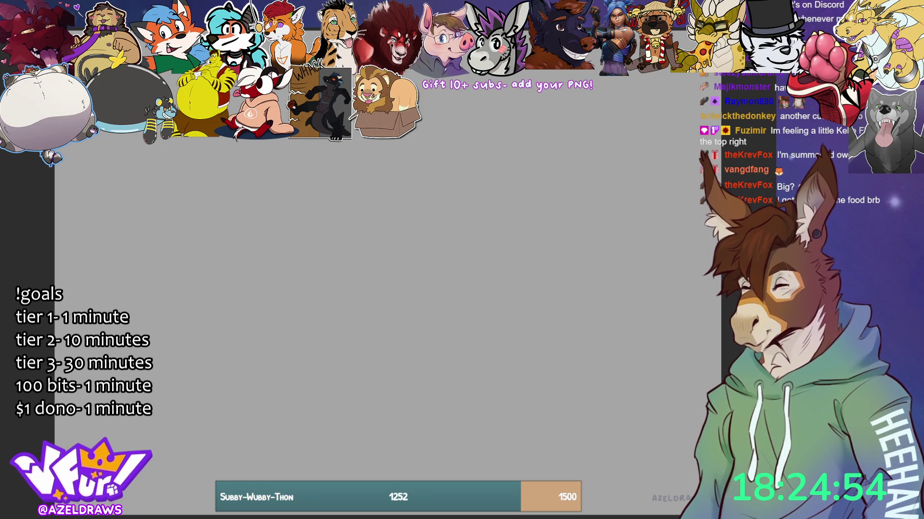
mouse_move(276, 268)
mouse_down()
mouse_move(427, 131)
mouse_move(296, 308)
mouse_move(418, 137)
mouse_up()
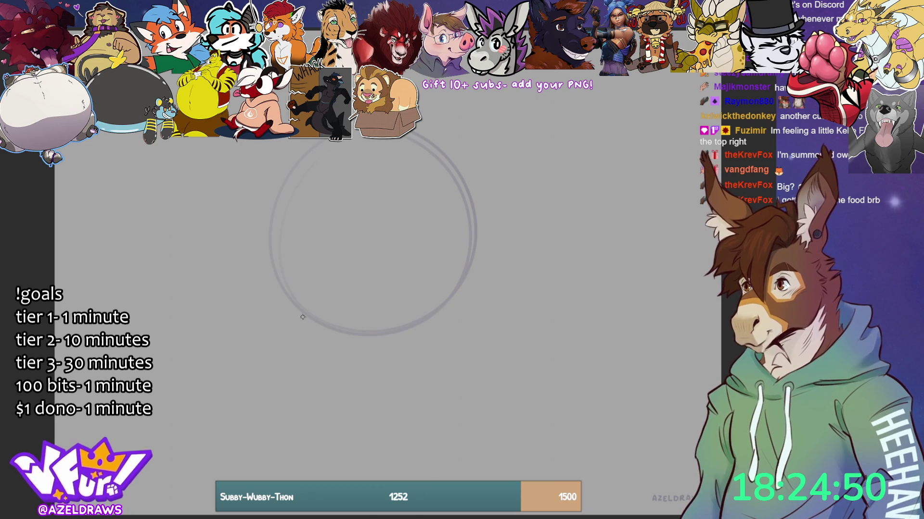
drag(267, 262, 413, 174)
drag(354, 185, 457, 177)
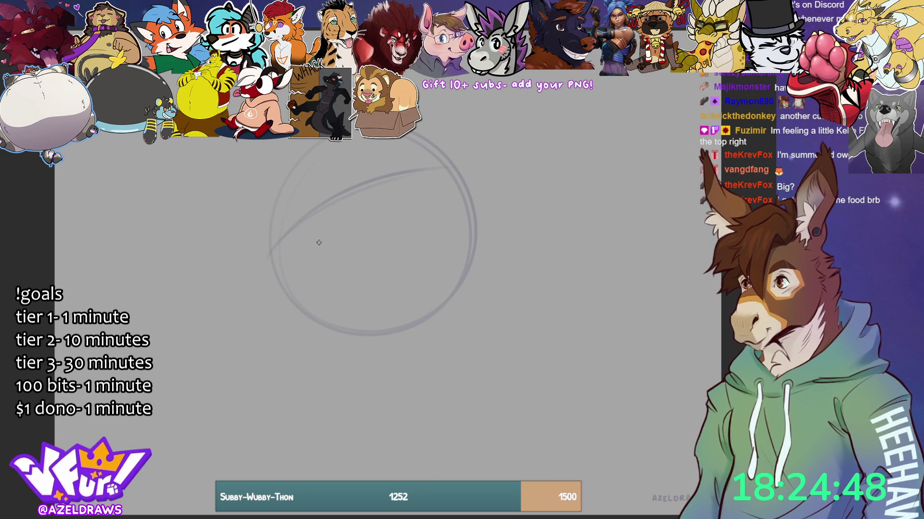
mouse_move(308, 155)
mouse_down()
mouse_move(300, 264)
mouse_move(322, 321)
mouse_up()
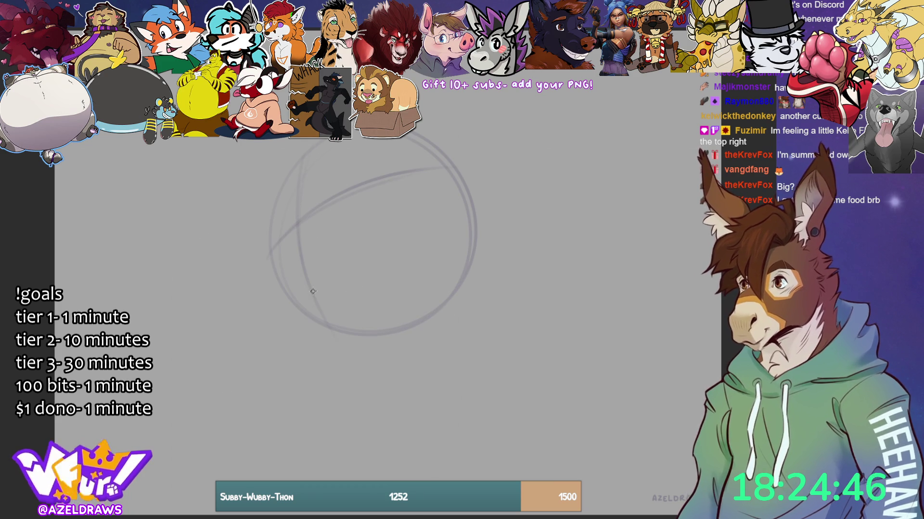
- Rough in the snout reaching left, a brow arc, and the underside of the head
mouse_move(280, 241)
mouse_down()
mouse_move(307, 211)
mouse_move(372, 248)
mouse_up()
drag(279, 238, 322, 209)
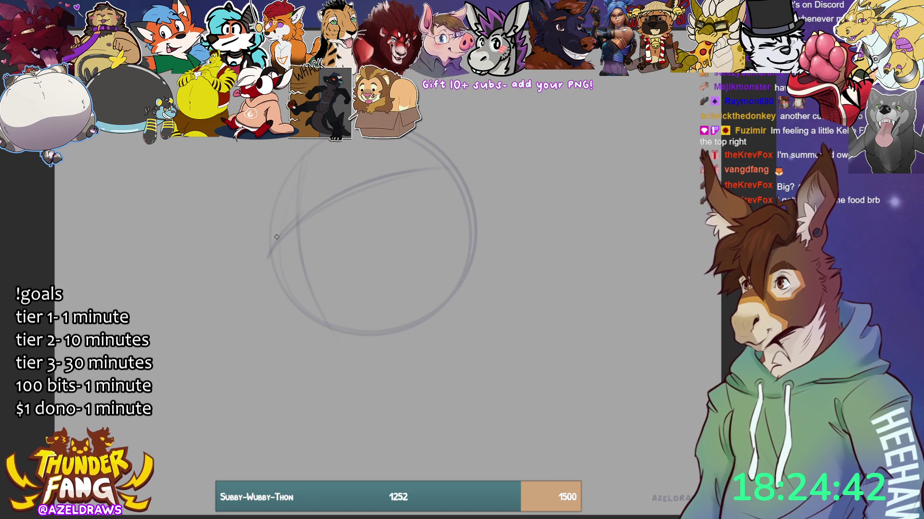
drag(271, 238, 324, 200)
mouse_move(266, 250)
mouse_down()
mouse_move(319, 200)
mouse_move(274, 243)
mouse_up()
mouse_move(330, 208)
mouse_down()
mouse_move(345, 232)
mouse_move(369, 238)
mouse_move(282, 324)
mouse_up()
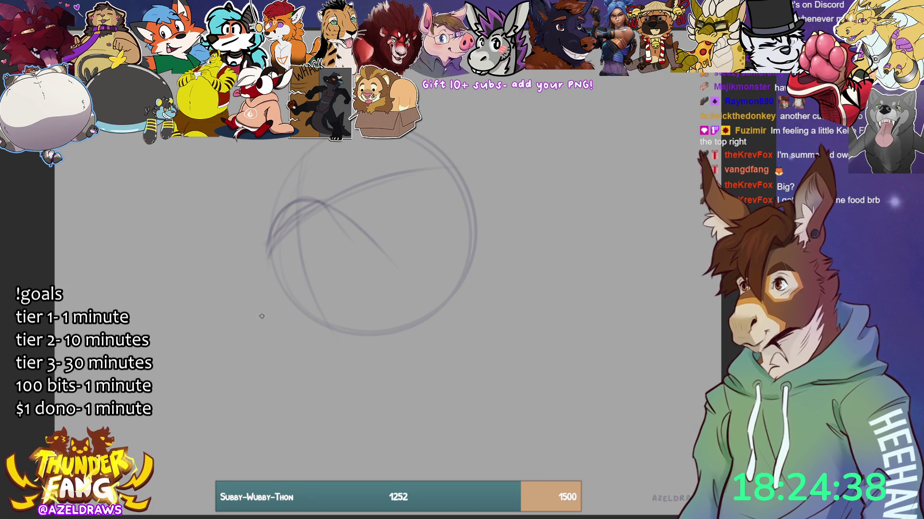
drag(378, 286, 363, 315)
mouse_move(284, 211)
mouse_down()
mouse_move(197, 270)
mouse_move(242, 343)
mouse_move(288, 351)
mouse_move(360, 340)
mouse_up()
drag(290, 351, 364, 356)
- Shape the snout tip and try several versions of the mouth line across the muzzle
drag(196, 275, 244, 236)
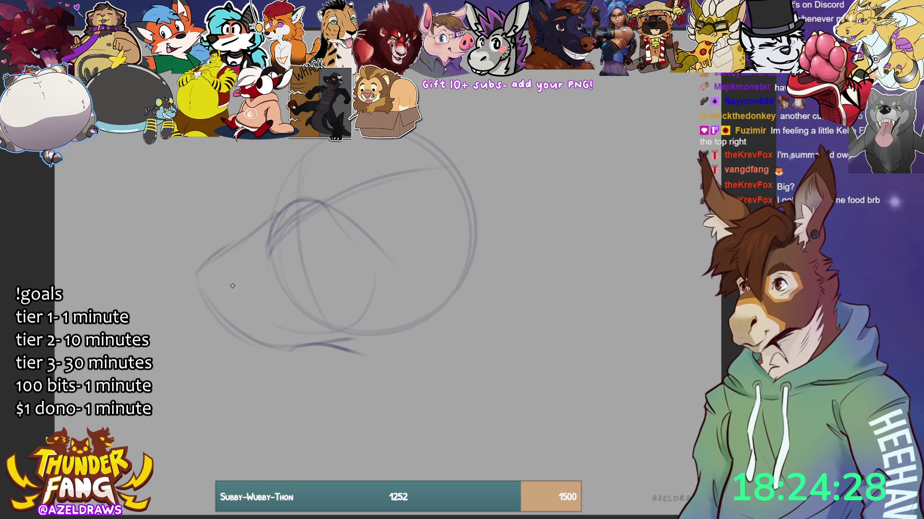
mouse_move(201, 276)
mouse_down()
mouse_move(225, 291)
mouse_move(238, 274)
mouse_move(225, 249)
mouse_up()
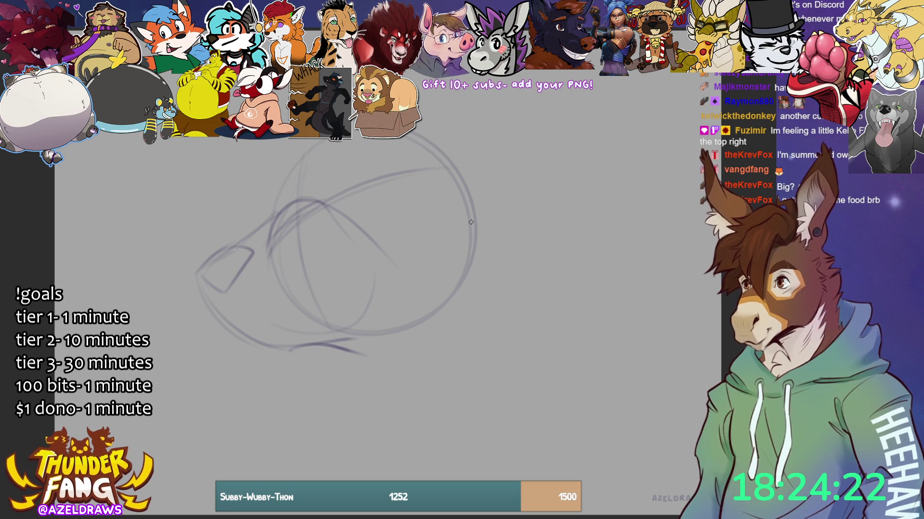
mouse_move(200, 292)
mouse_down()
mouse_move(257, 345)
mouse_move(273, 323)
mouse_up()
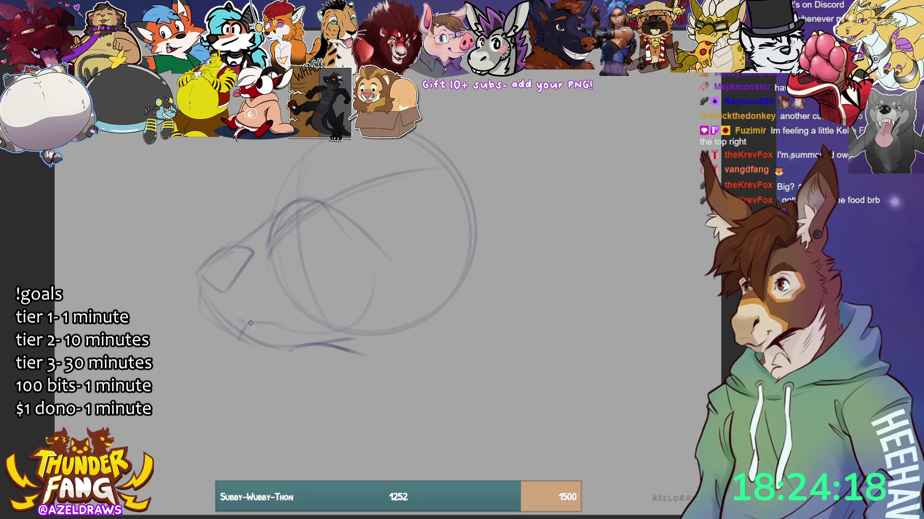
key(ctrl+z)
key(ctrl+z)
drag(278, 297, 359, 277)
key(ctrl+z)
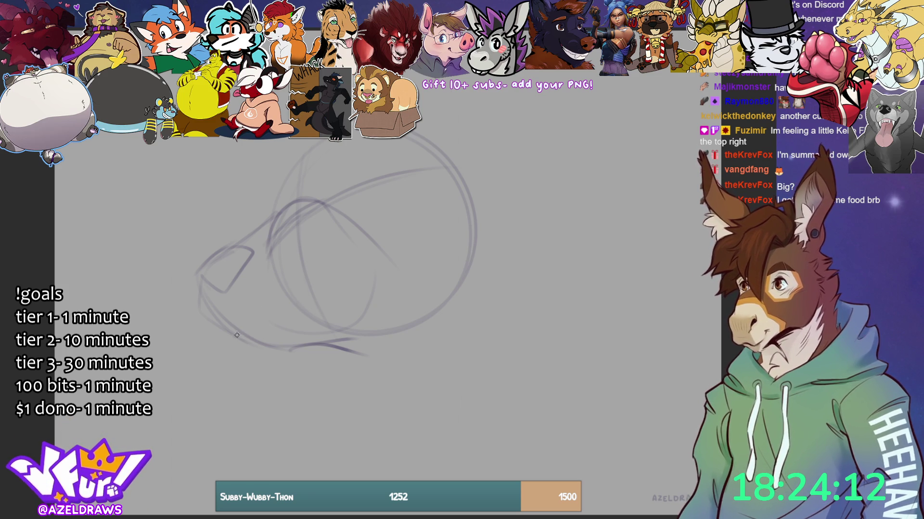
mouse_move(245, 331)
mouse_down()
mouse_move(248, 315)
mouse_move(358, 265)
mouse_up()
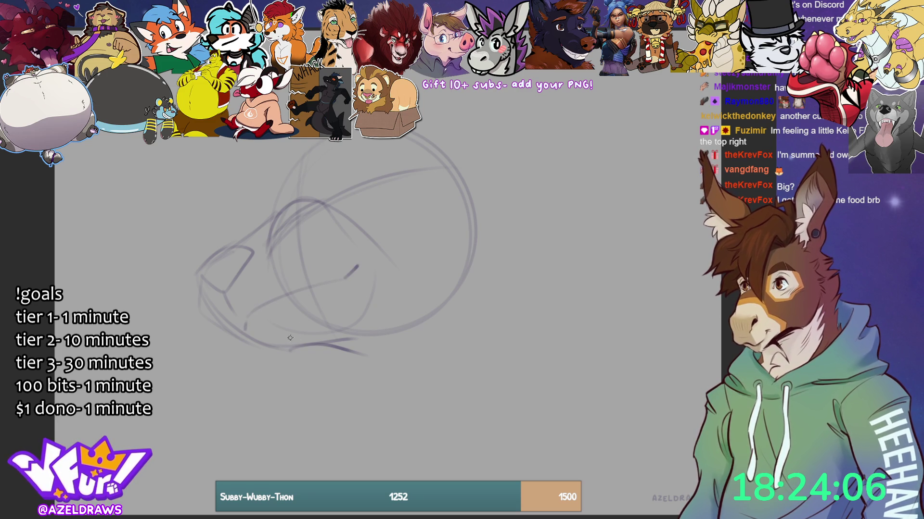
mouse_move(243, 319)
mouse_down()
mouse_move(247, 331)
mouse_move(321, 301)
mouse_move(357, 265)
mouse_up()
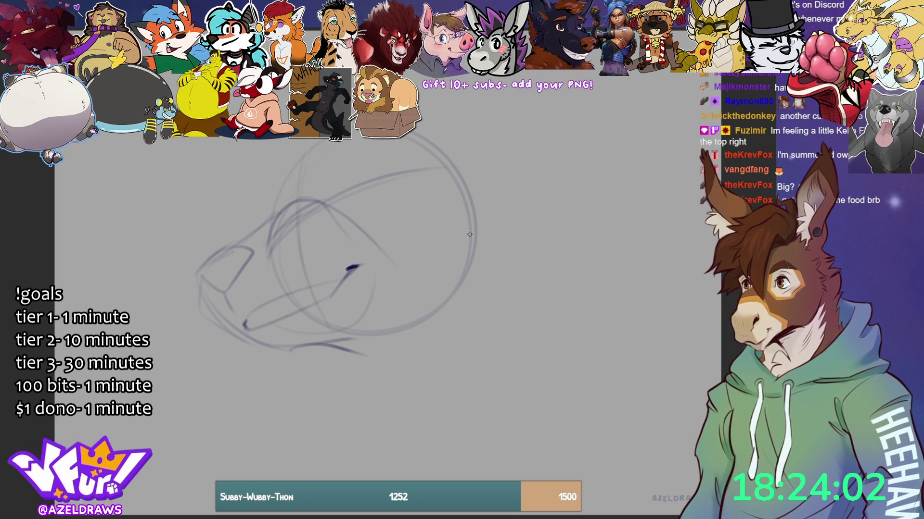
key(ctrl+z)
key(ctrl+z)
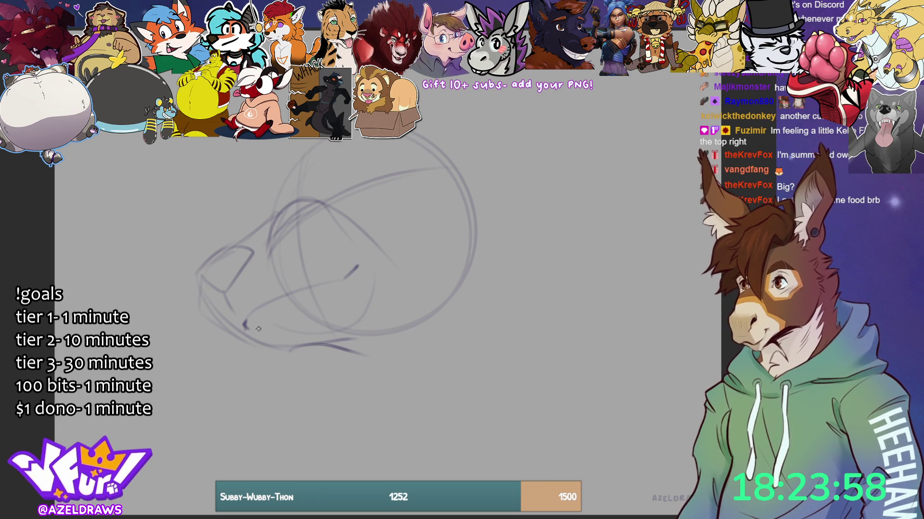
drag(256, 330, 348, 275)
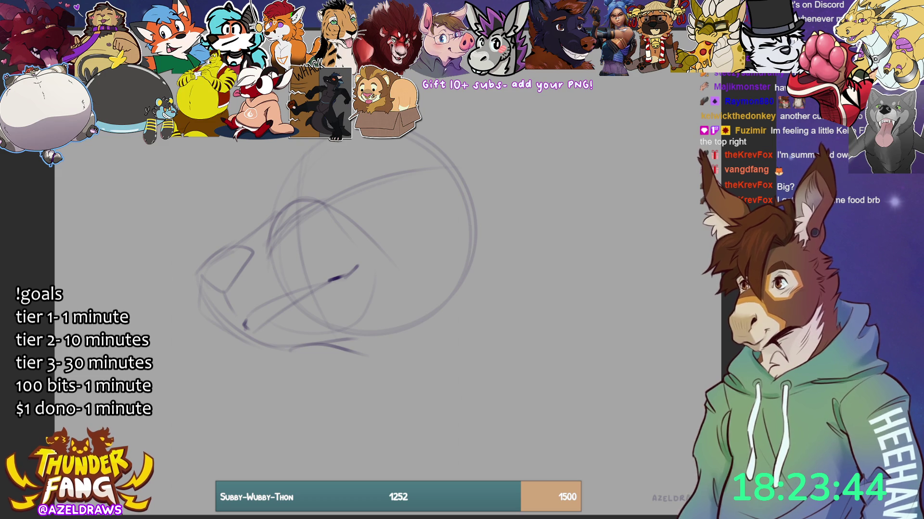
- Undo the muzzle strokes and redraw the snout's top line and tip
drag(342, 302, 427, 212)
key(ctrl+z)
key(ctrl+z)
key(ctrl+z)
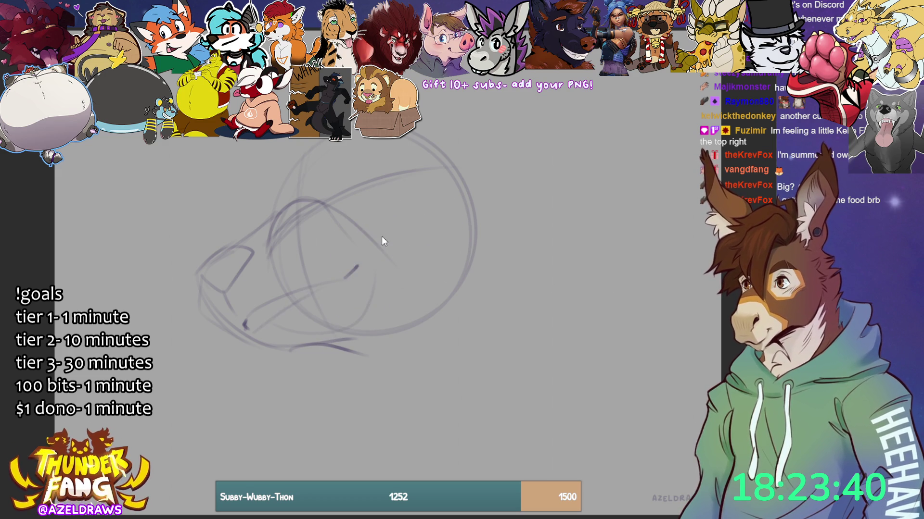
key(ctrl+z)
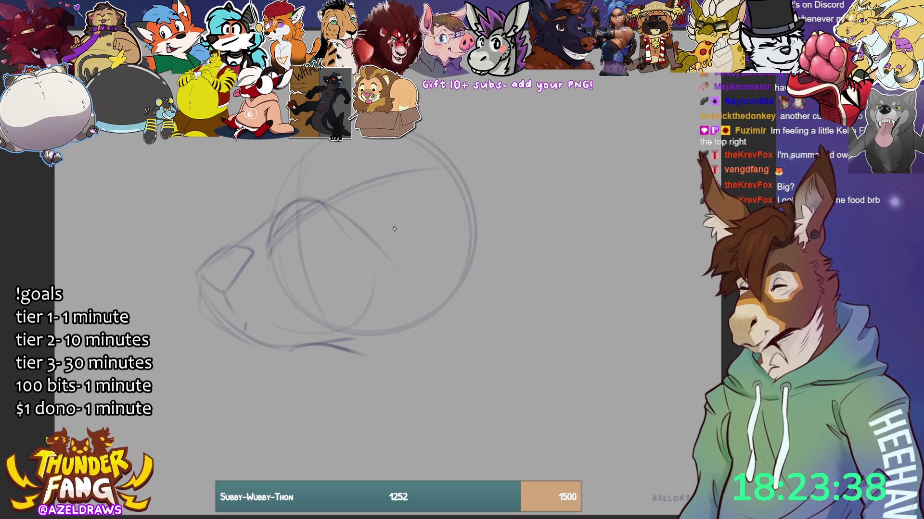
key(ctrl+z)
key(ctrl+z)
key(ctrl+z)
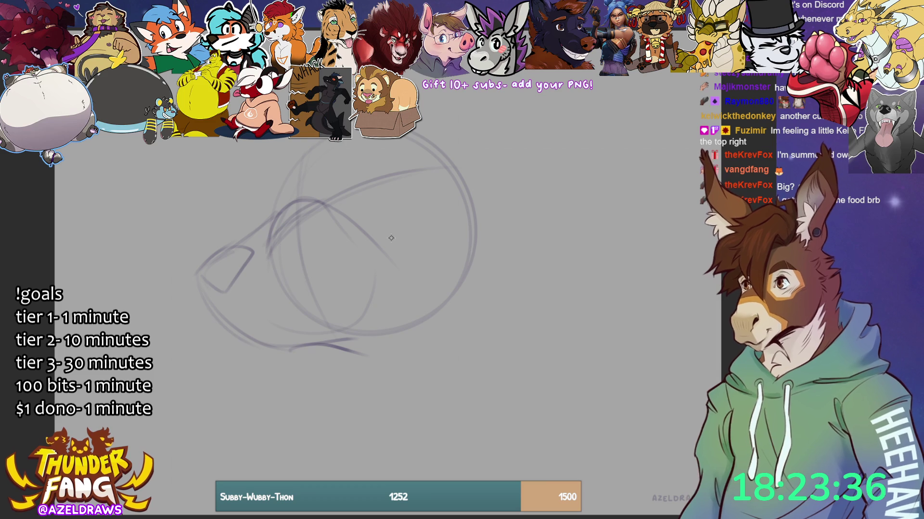
key(ctrl+z)
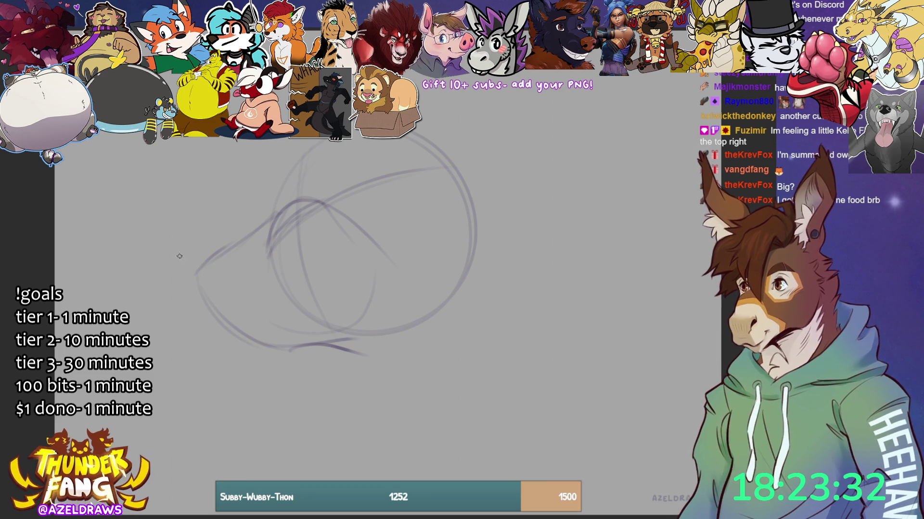
drag(208, 266, 263, 249)
key(ctrl+z)
drag(208, 264, 250, 245)
mouse_move(203, 267)
mouse_down()
mouse_move(220, 283)
mouse_move(255, 252)
mouse_up()
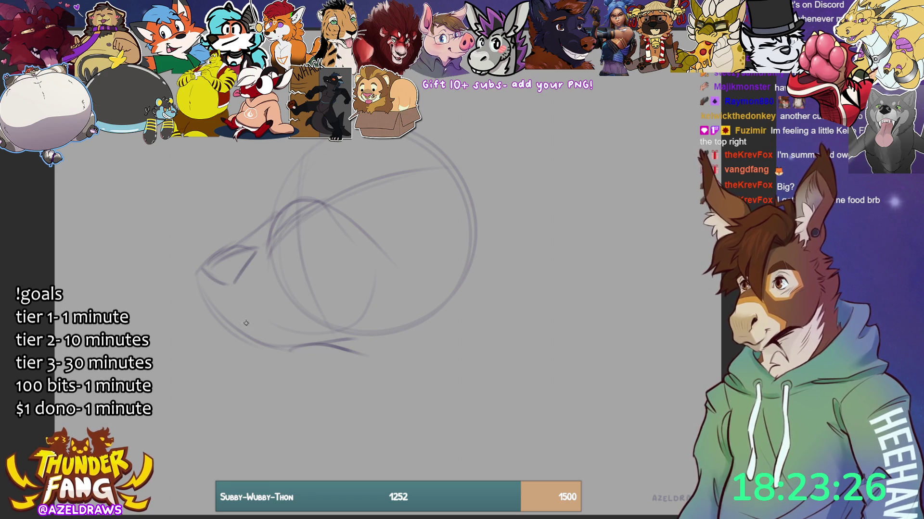
- Draw the lower jaw up toward the cheek, mark the mouth corner, and rough in forehead lines
drag(233, 285, 240, 302)
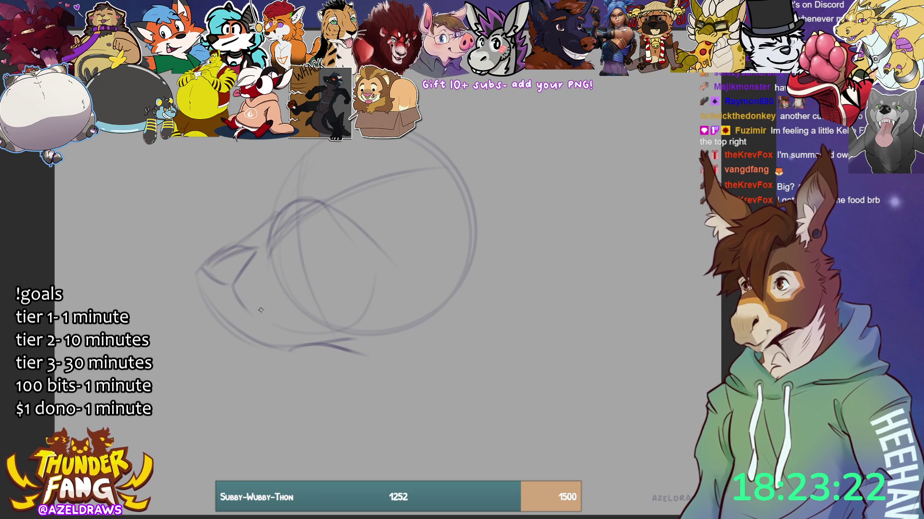
drag(242, 326, 249, 313)
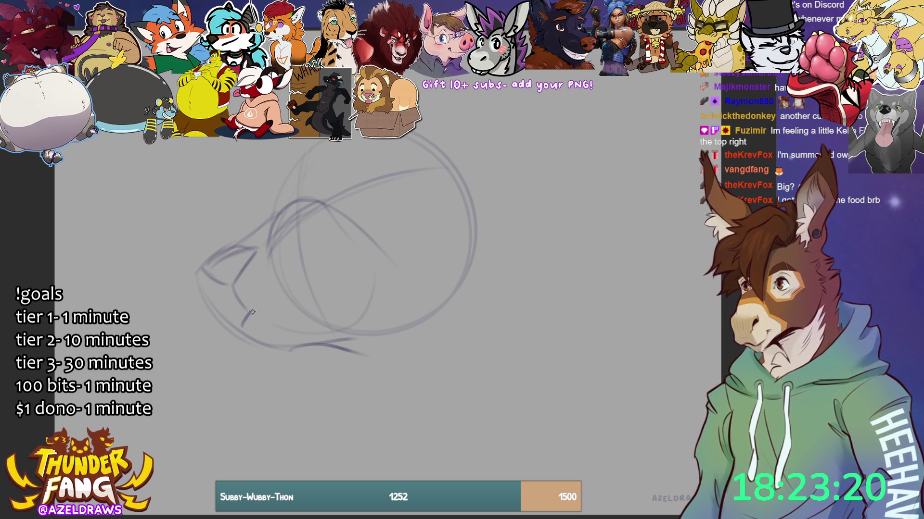
drag(251, 311, 354, 280)
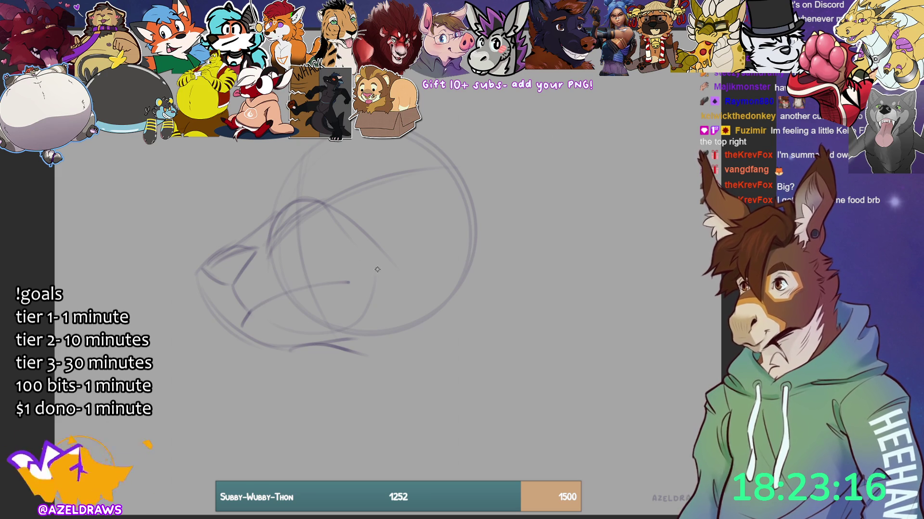
drag(349, 283, 379, 252)
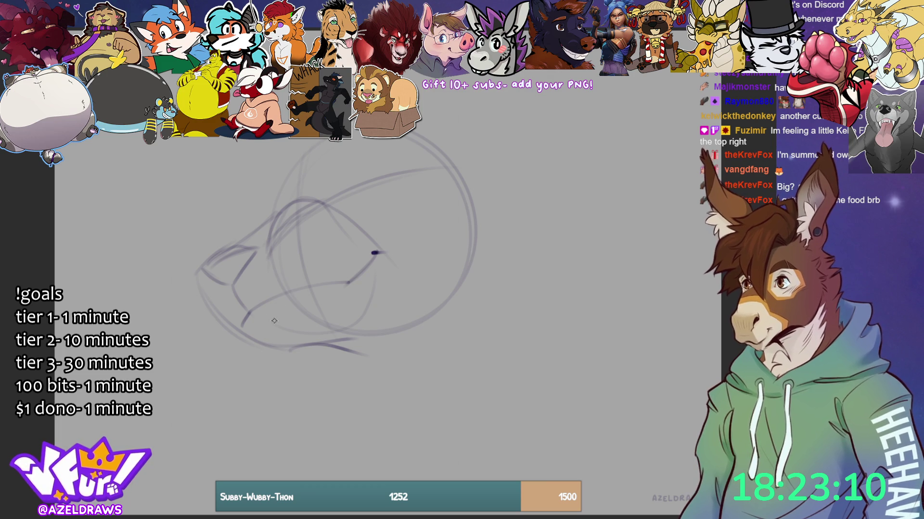
drag(248, 315, 264, 328)
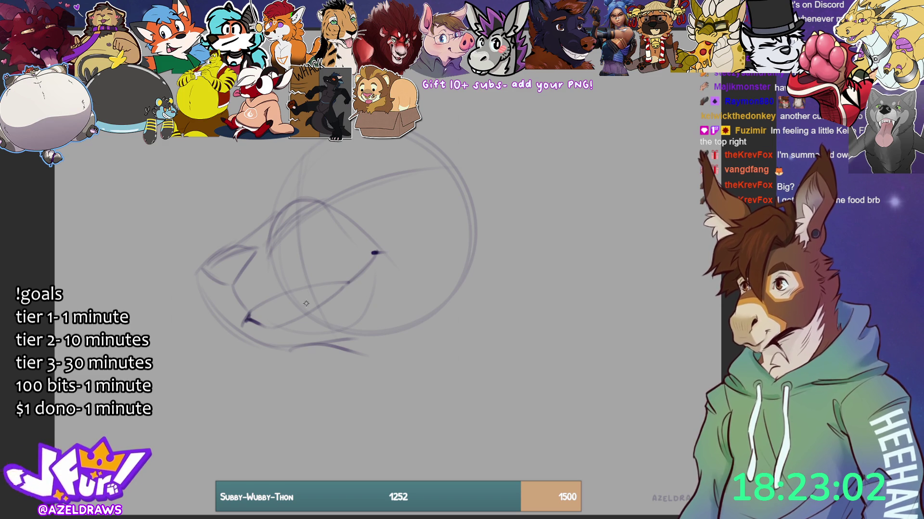
drag(307, 306, 313, 288)
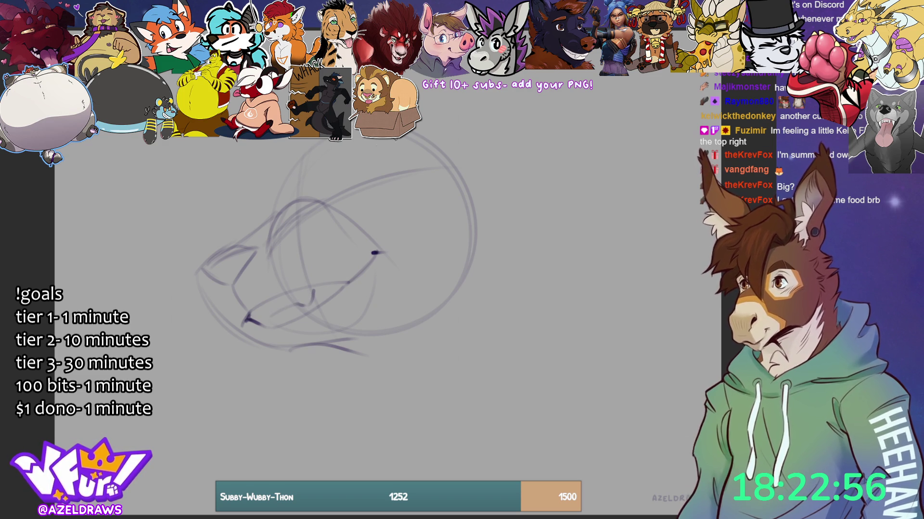
mouse_move(322, 184)
mouse_down()
mouse_move(382, 160)
mouse_move(378, 168)
mouse_up()
mouse_move(319, 182)
mouse_down()
mouse_move(329, 145)
mouse_move(372, 145)
mouse_move(351, 190)
mouse_move(378, 172)
mouse_move(363, 167)
mouse_move(383, 171)
mouse_move(350, 191)
mouse_move(370, 186)
mouse_up()
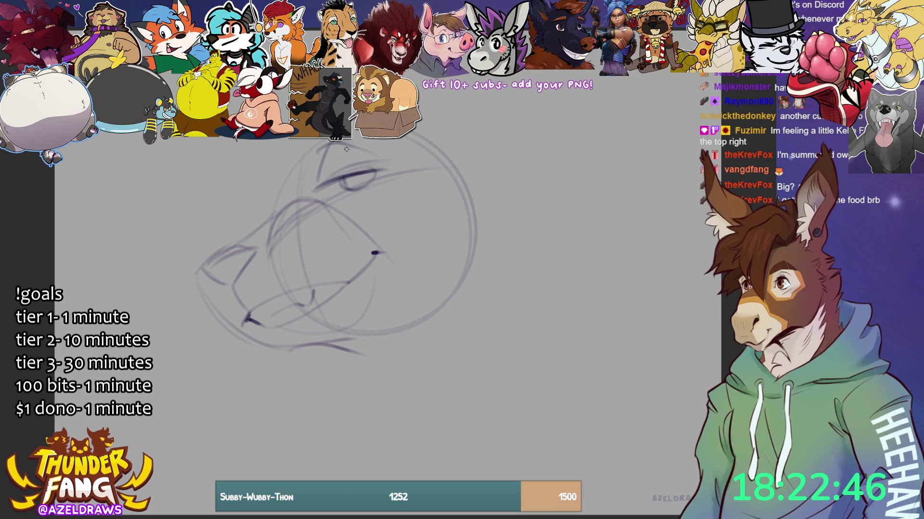
- Add a dark pupil to the eye, redraw the forehead lines, and sketch strokes along the muzzle top
drag(361, 182, 358, 187)
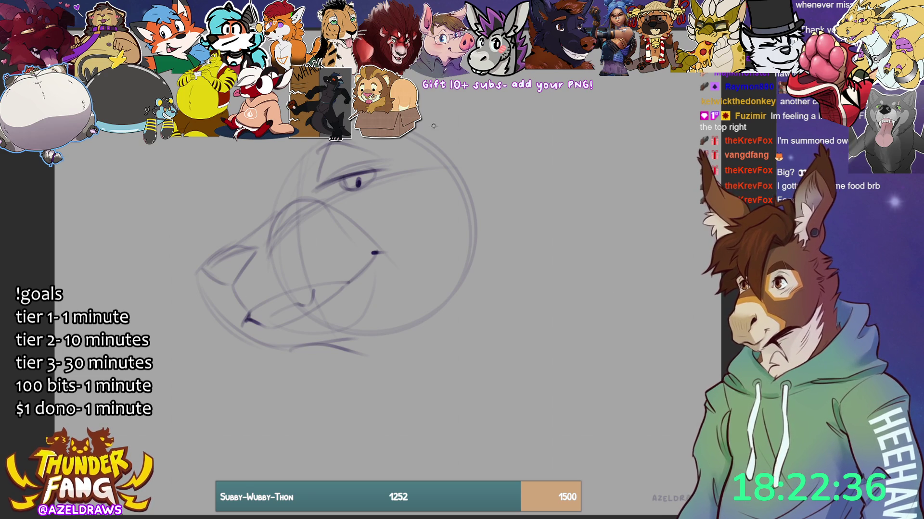
mouse_move(325, 152)
mouse_down()
mouse_move(318, 181)
mouse_move(351, 142)
mouse_up()
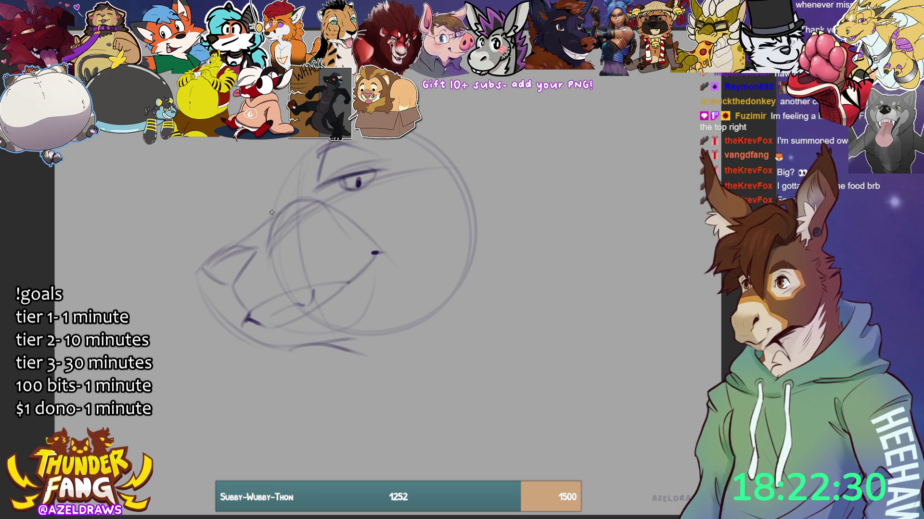
drag(271, 216, 294, 195)
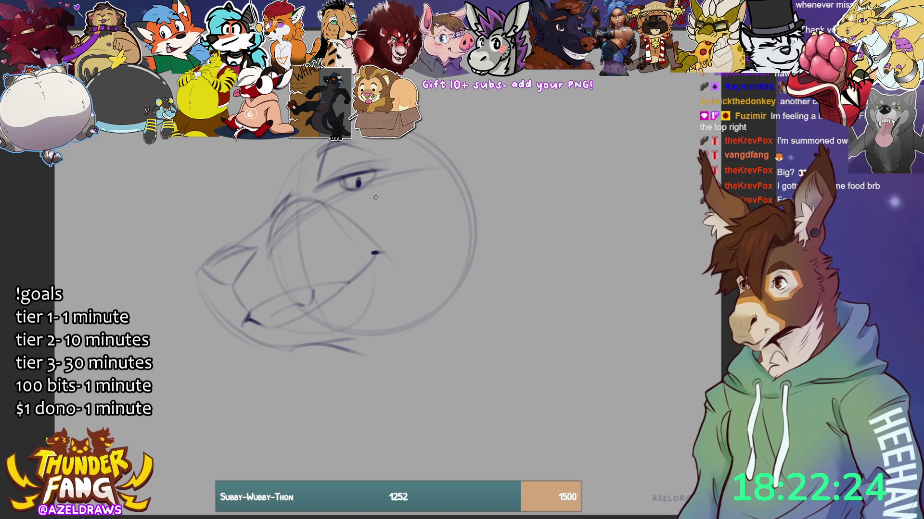
mouse_move(289, 159)
mouse_down()
mouse_move(279, 186)
mouse_move(303, 157)
mouse_up()
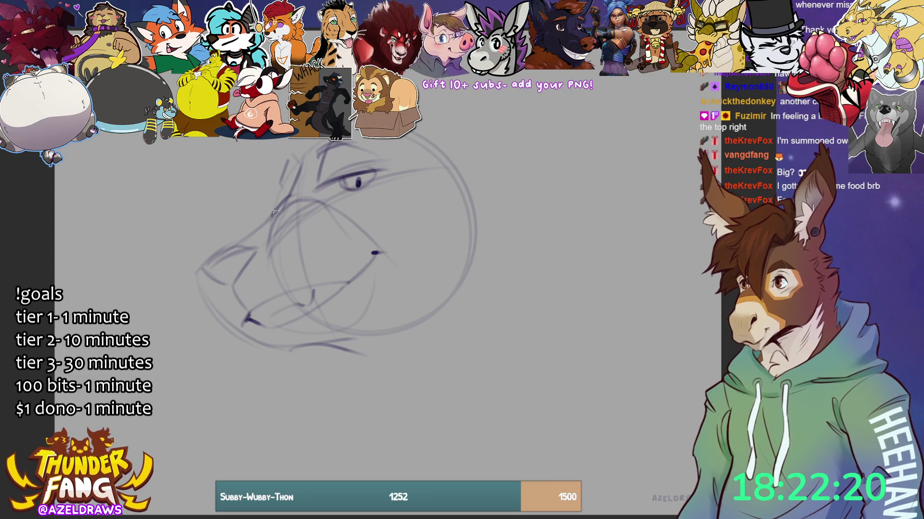
mouse_move(277, 197)
mouse_down()
mouse_move(267, 222)
mouse_move(276, 208)
mouse_move(258, 210)
mouse_up()
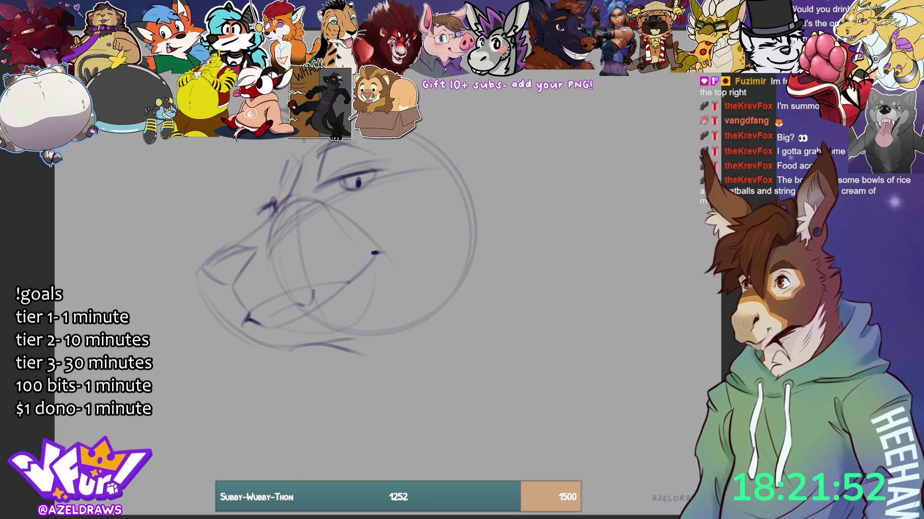
- Shift the whole sketch right and down with Ctrl+T, then draw an arc over the crown
key(ctrl+t)
mouse_move(347, 297)
mouse_down()
mouse_move(391, 364)
mouse_move(424, 378)
mouse_up()
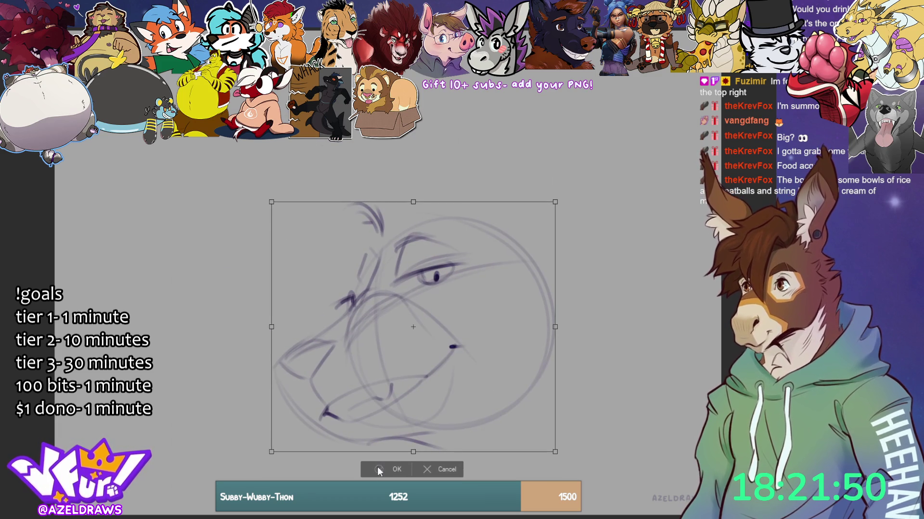
key(Return)
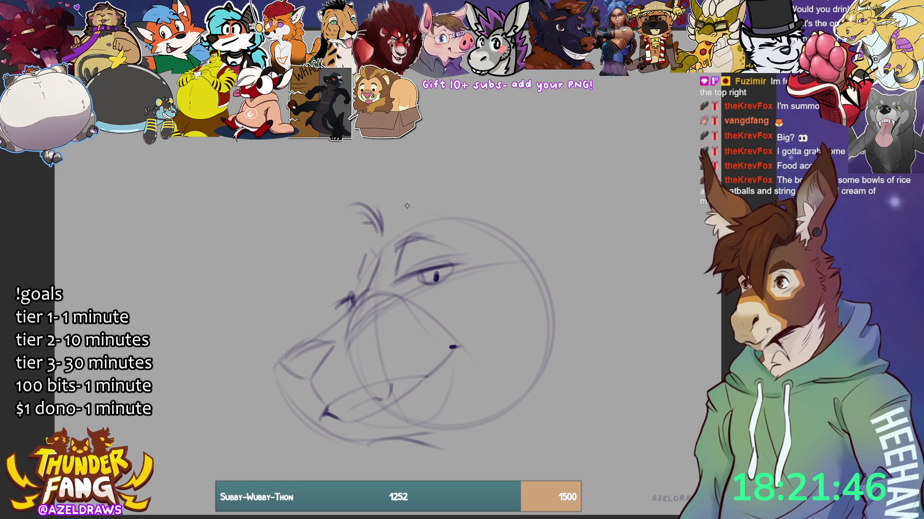
mouse_move(388, 226)
mouse_down()
mouse_move(423, 204)
mouse_move(503, 197)
mouse_up()
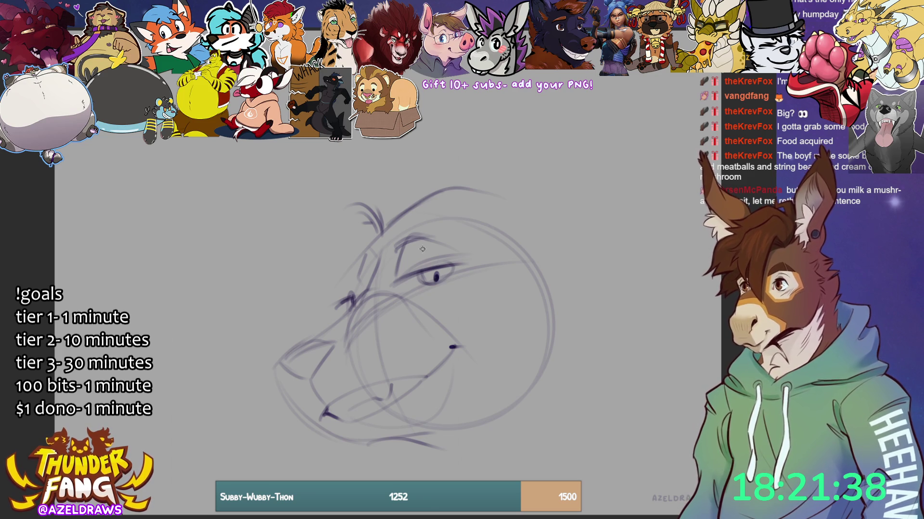
key(ctrl+z)
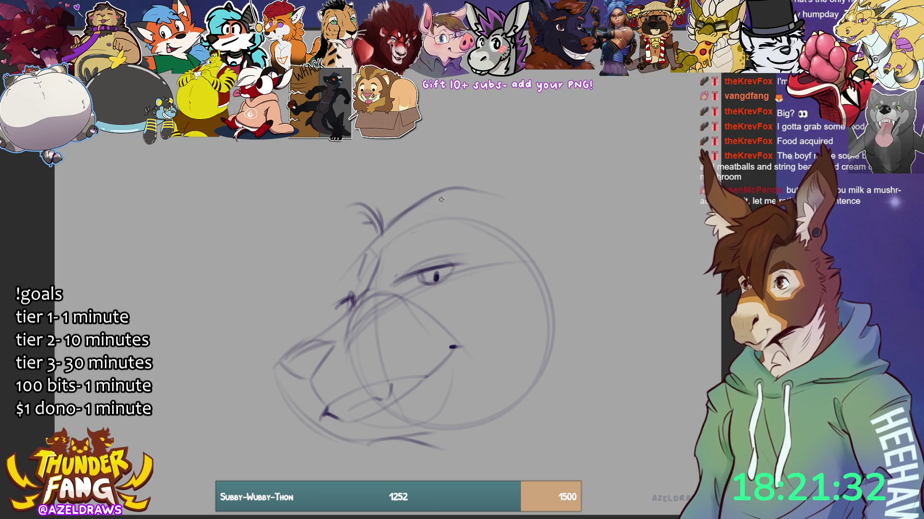
- Ink a dark arched brow above the eye, mark its inner corner, and add a muzzle stroke
mouse_move(382, 247)
mouse_down()
mouse_move(440, 225)
mouse_move(387, 252)
mouse_up()
mouse_move(433, 227)
mouse_down()
mouse_move(403, 244)
mouse_move(449, 226)
mouse_up()
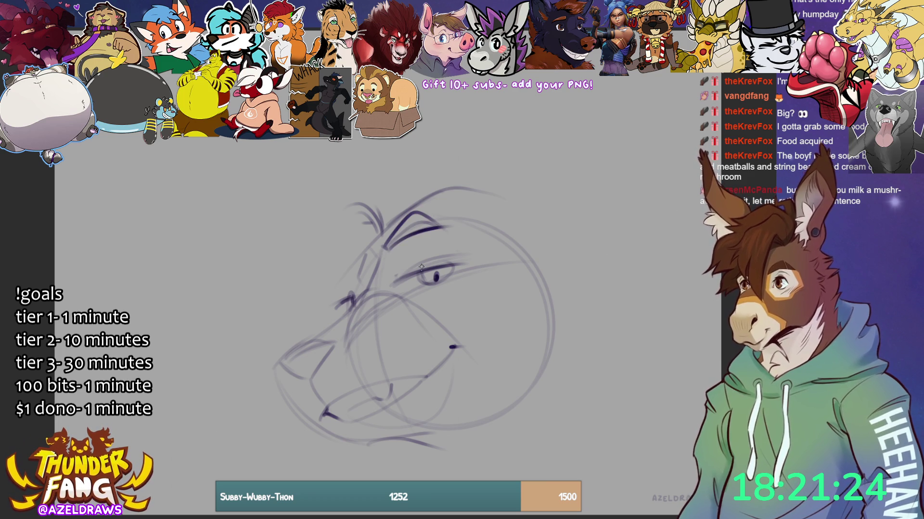
drag(396, 260, 392, 277)
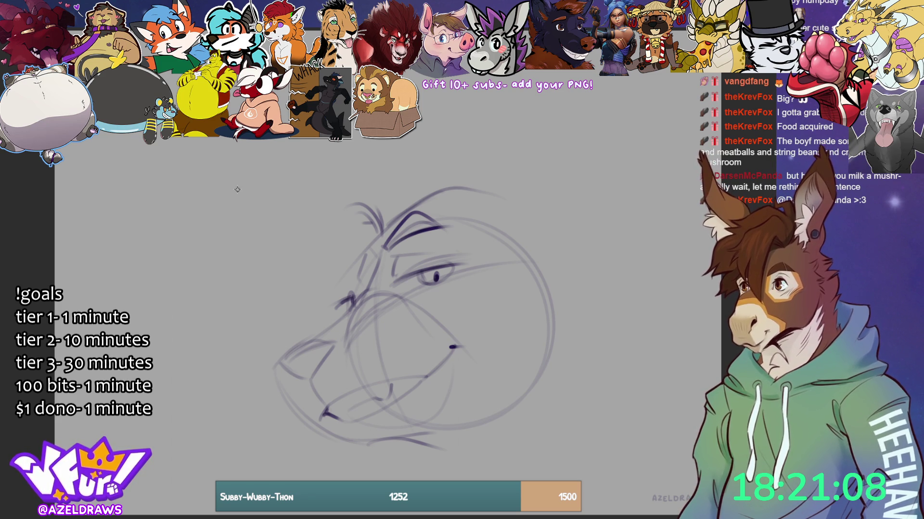
mouse_move(380, 242)
mouse_down()
mouse_move(391, 247)
mouse_move(457, 225)
mouse_up()
mouse_move(392, 249)
mouse_down()
mouse_move(435, 228)
mouse_move(457, 234)
mouse_up()
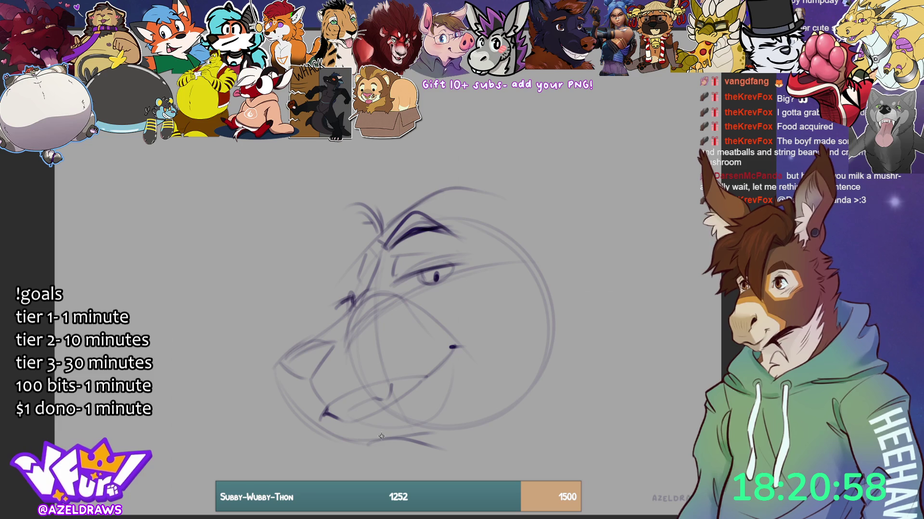
drag(413, 385, 421, 378)
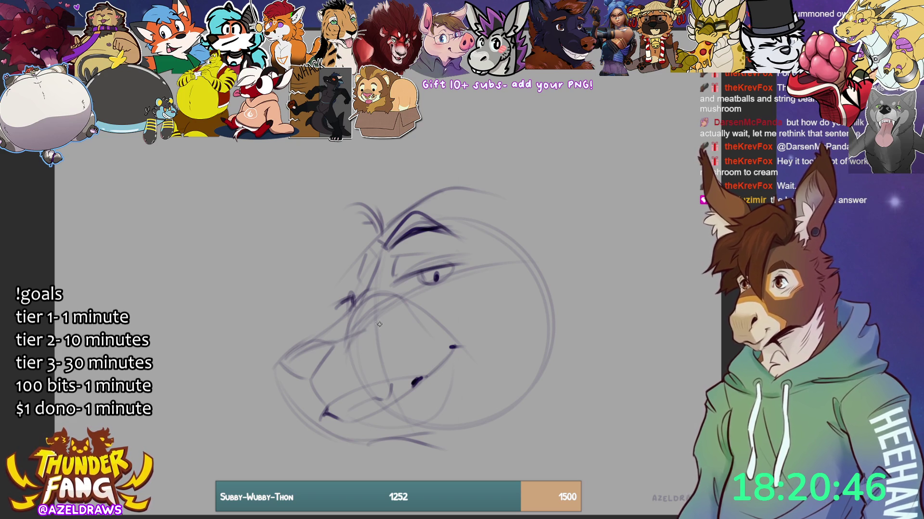
- Add a nostril, trim the brow's right end, draw a horn loop, and extend the head's top arc
mouse_move(366, 327)
mouse_down()
mouse_move(385, 323)
mouse_move(392, 337)
mouse_up()
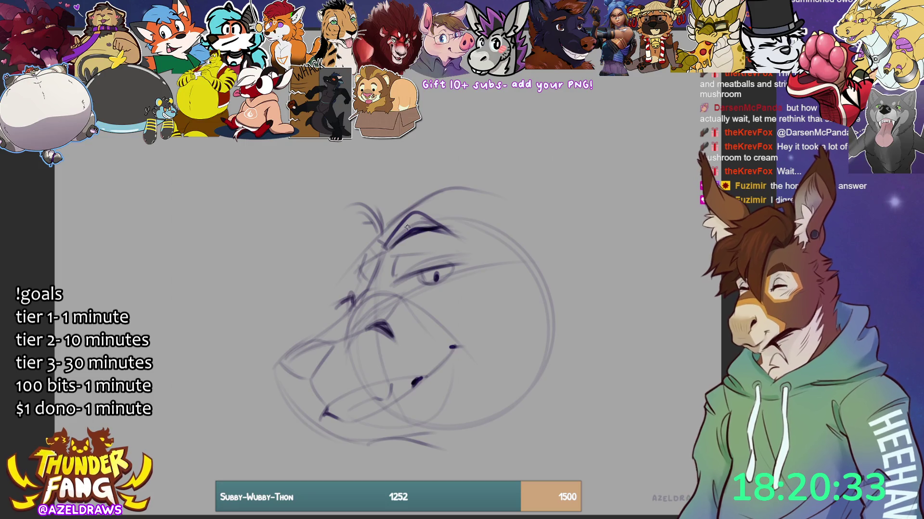
mouse_move(453, 234)
mouse_down()
mouse_move(435, 227)
mouse_move(399, 238)
mouse_move(412, 226)
mouse_up()
key(b)
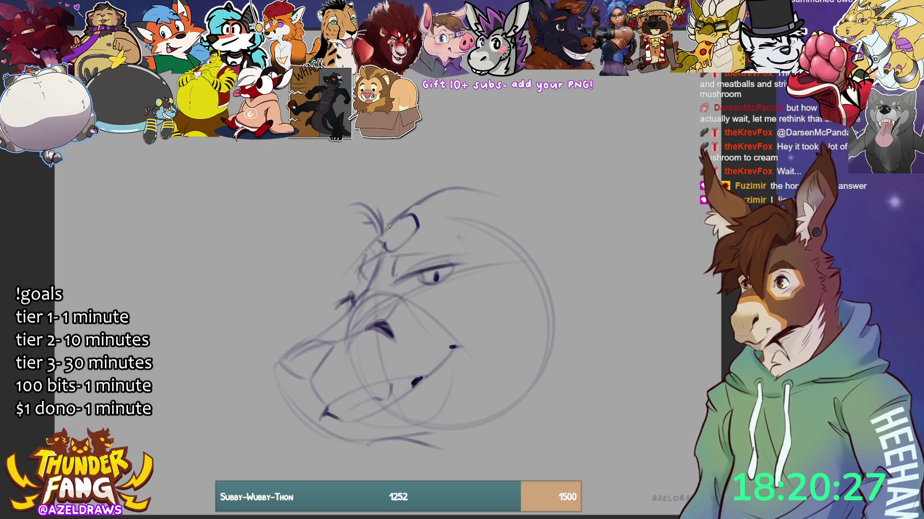
mouse_move(384, 230)
mouse_down()
mouse_move(389, 252)
mouse_move(415, 217)
mouse_move(387, 233)
mouse_up()
mouse_move(332, 292)
mouse_down()
mouse_move(351, 271)
mouse_move(331, 258)
mouse_move(349, 272)
mouse_up()
key(ctrl+z)
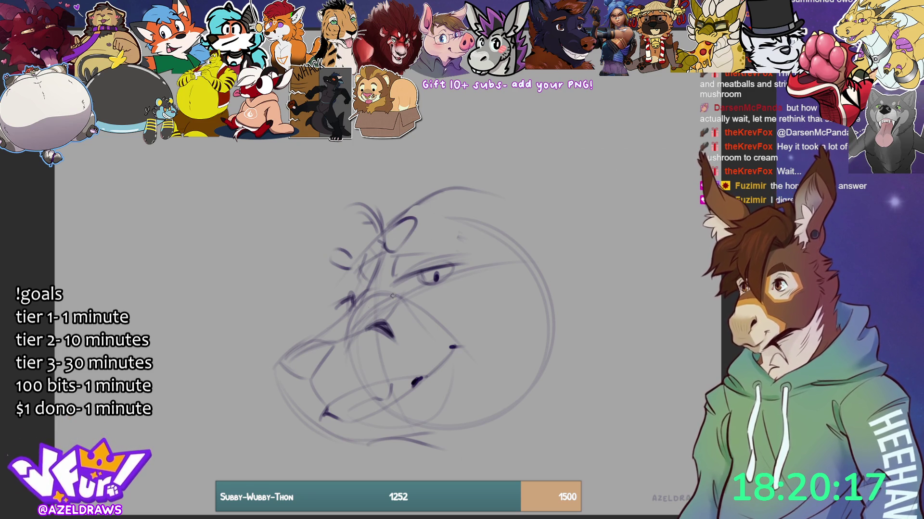
mouse_move(404, 214)
mouse_down()
mouse_move(426, 195)
mouse_move(526, 212)
mouse_up()
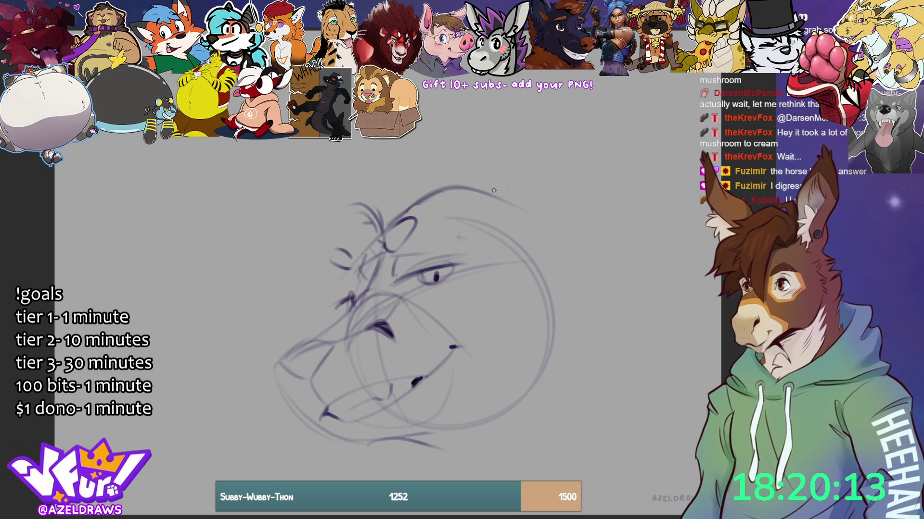
- Sketch a tall pointed ear with inner-ear lines and fur tufts
drag(492, 199, 508, 138)
mouse_move(482, 214)
mouse_down()
mouse_move(485, 179)
mouse_move(503, 180)
mouse_move(542, 120)
mouse_up()
mouse_move(496, 199)
mouse_down()
mouse_move(566, 71)
mouse_move(615, 190)
mouse_up()
drag(590, 96, 570, 288)
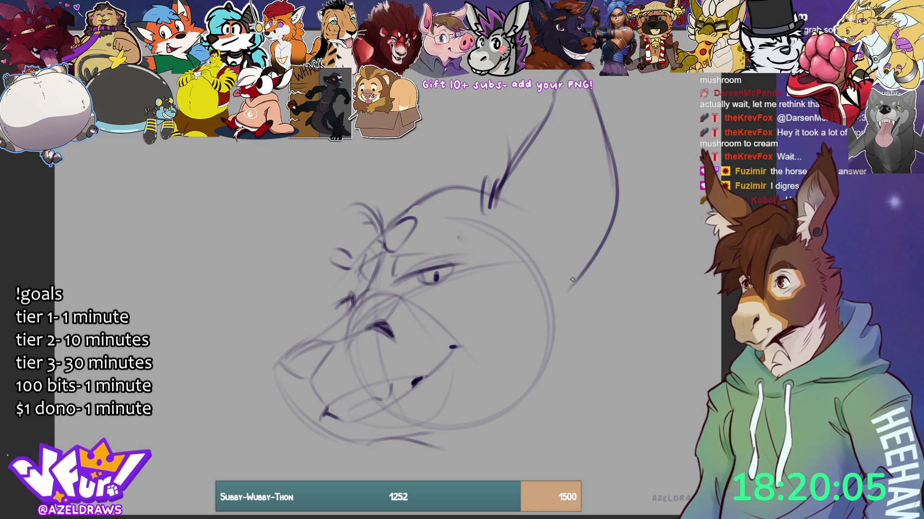
drag(597, 251, 585, 273)
mouse_move(565, 75)
mouse_down()
mouse_move(509, 168)
mouse_move(513, 159)
mouse_up()
drag(556, 90, 536, 201)
mouse_move(512, 232)
mouse_down()
mouse_move(537, 201)
mouse_move(530, 220)
mouse_move(548, 217)
mouse_up()
mouse_move(517, 235)
mouse_down()
mouse_move(549, 229)
mouse_move(536, 233)
mouse_up()
drag(527, 252, 549, 249)
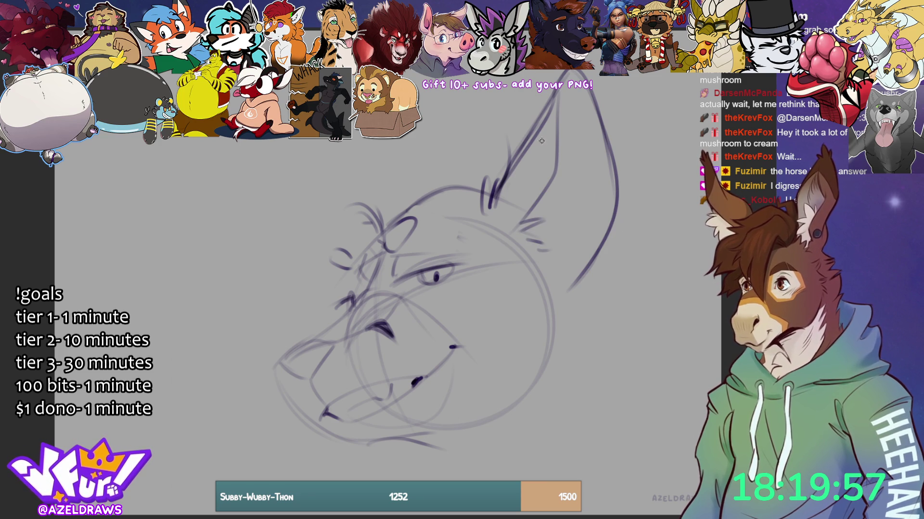
- Sketch a horn sweeping back from the forehead over the brow, refining the ear's inner edge
mouse_move(465, 176)
mouse_down()
mouse_move(466, 163)
mouse_move(419, 107)
mouse_up()
drag(337, 143, 293, 196)
mouse_move(481, 188)
mouse_down()
mouse_move(500, 123)
mouse_move(519, 129)
mouse_up()
mouse_move(486, 77)
mouse_down()
mouse_move(505, 95)
mouse_move(476, 126)
mouse_move(431, 118)
mouse_up()
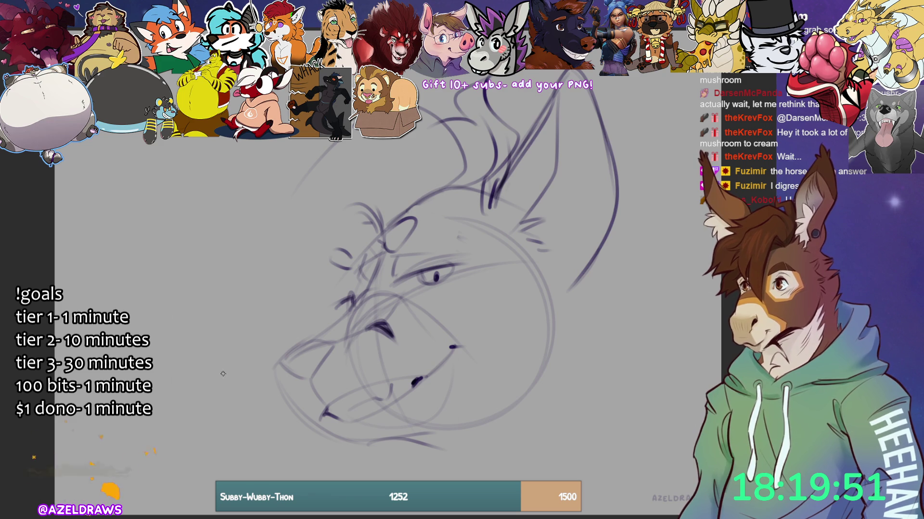
drag(402, 210, 389, 224)
mouse_move(400, 208)
mouse_down()
mouse_move(413, 155)
mouse_move(270, 193)
mouse_move(260, 214)
mouse_move(289, 240)
mouse_move(346, 213)
mouse_up()
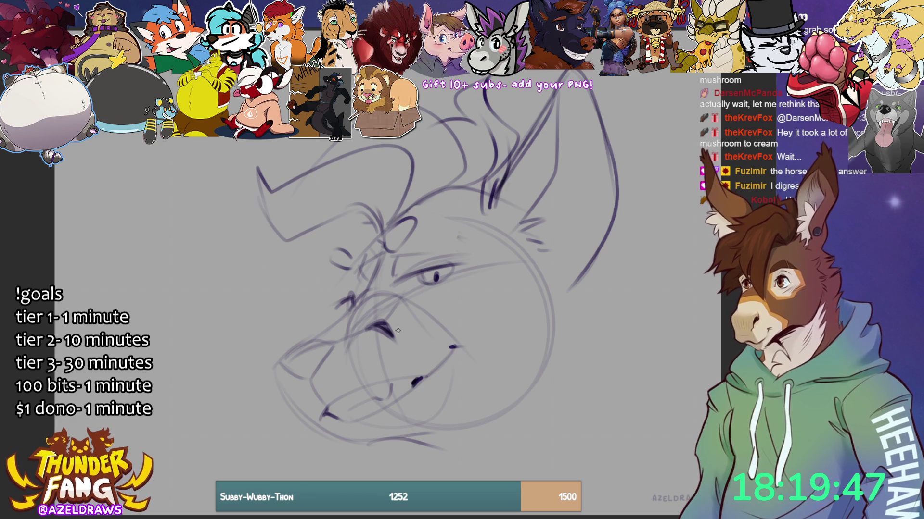
drag(266, 228, 335, 255)
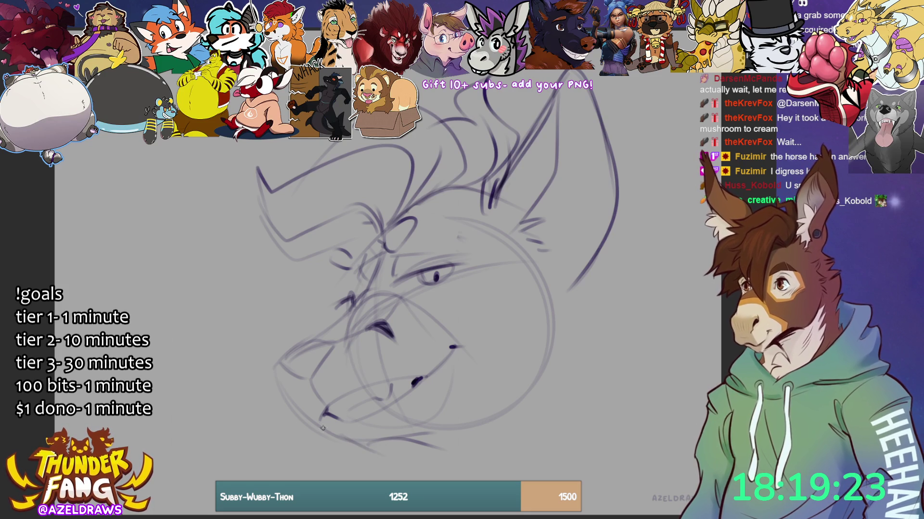
- Trace the chin and lower jaw, extend the cheek and ear outline, and add inner-ear fur
mouse_move(343, 449)
mouse_down()
mouse_move(335, 437)
mouse_move(358, 452)
mouse_move(392, 447)
mouse_move(510, 407)
mouse_up()
mouse_move(354, 448)
mouse_down()
mouse_move(387, 456)
mouse_move(491, 405)
mouse_move(518, 417)
mouse_move(546, 407)
mouse_up()
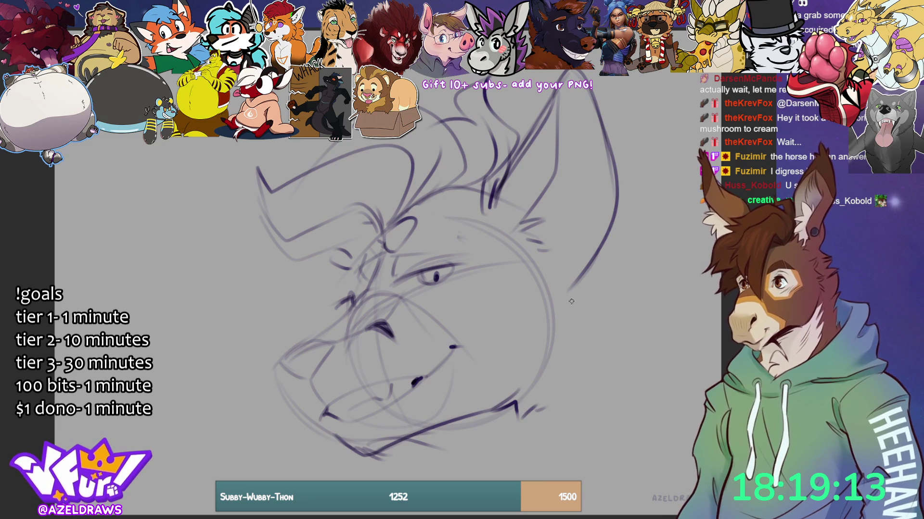
drag(558, 290, 589, 258)
drag(529, 224, 590, 191)
mouse_move(591, 196)
mouse_down()
mouse_move(561, 213)
mouse_move(570, 236)
mouse_up()
drag(565, 174, 530, 215)
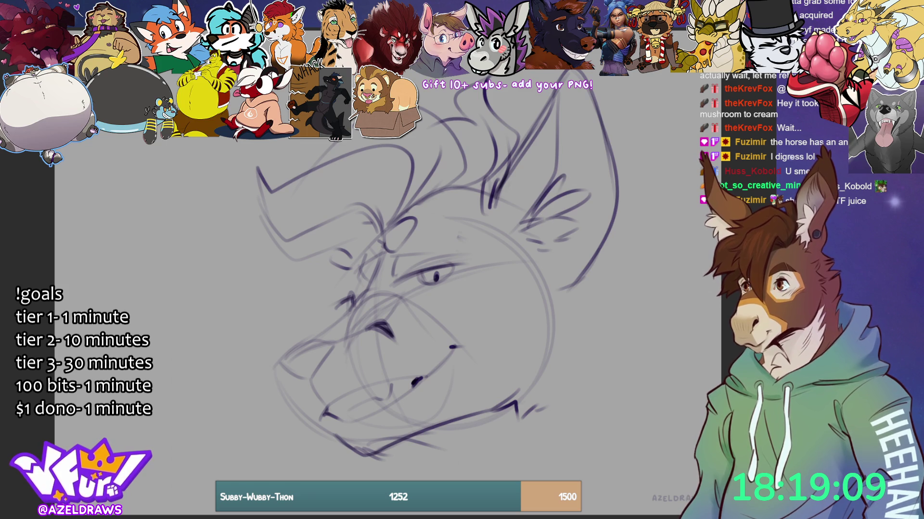
mouse_move(534, 145)
mouse_down()
mouse_move(515, 195)
mouse_move(522, 183)
mouse_up()
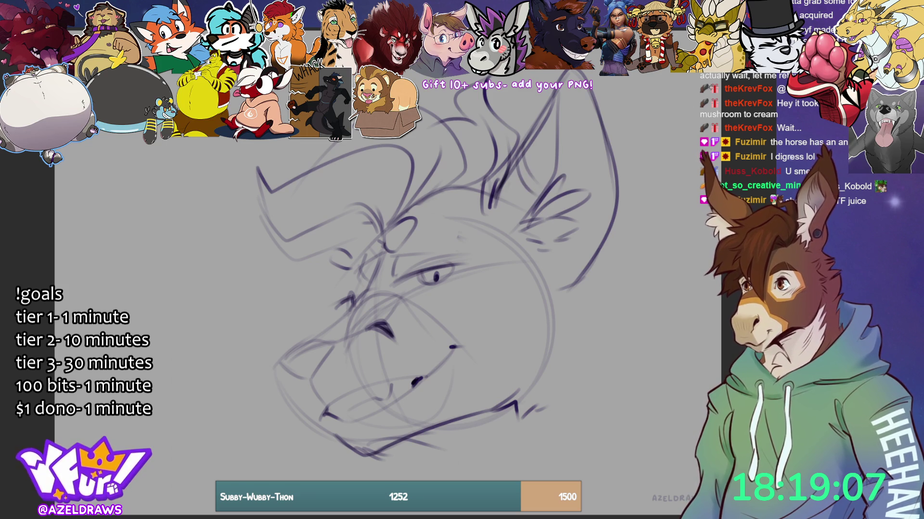
- Draw jagged fur tufts down the right cheek and beside the jaw
mouse_move(599, 264)
mouse_down()
mouse_move(570, 286)
mouse_move(585, 282)
mouse_up()
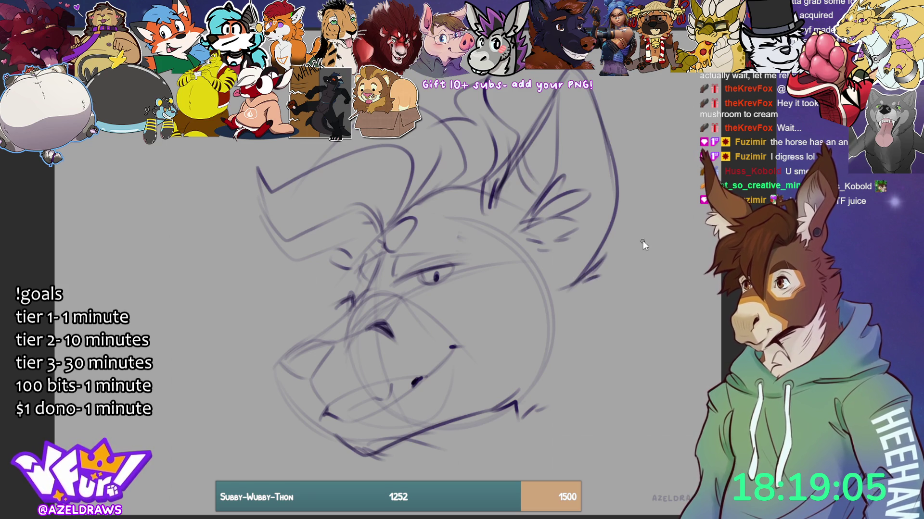
drag(573, 248, 554, 278)
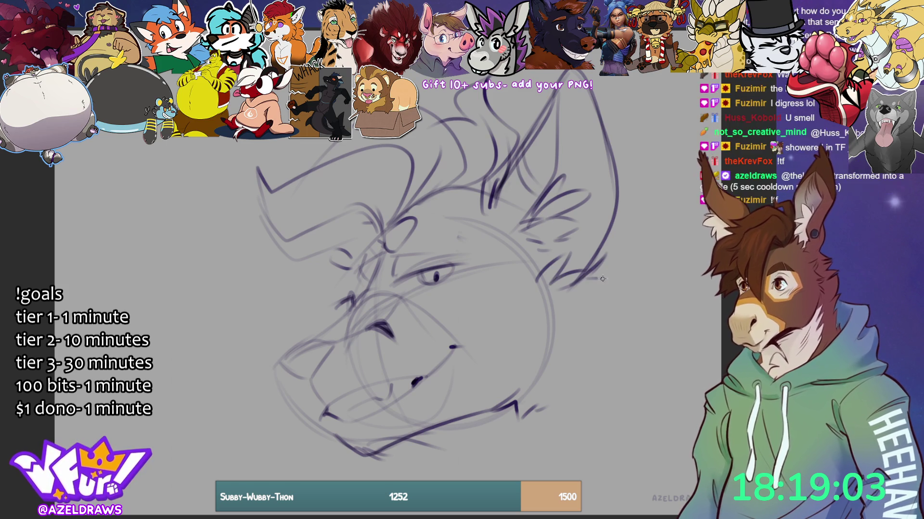
mouse_move(636, 280)
mouse_down()
mouse_move(603, 315)
mouse_move(632, 316)
mouse_move(609, 376)
mouse_up()
mouse_move(602, 239)
mouse_down()
mouse_move(644, 228)
mouse_move(621, 263)
mouse_move(642, 354)
mouse_move(676, 347)
mouse_up()
mouse_move(650, 366)
mouse_down()
mouse_move(672, 357)
mouse_move(664, 372)
mouse_up()
drag(643, 397, 653, 392)
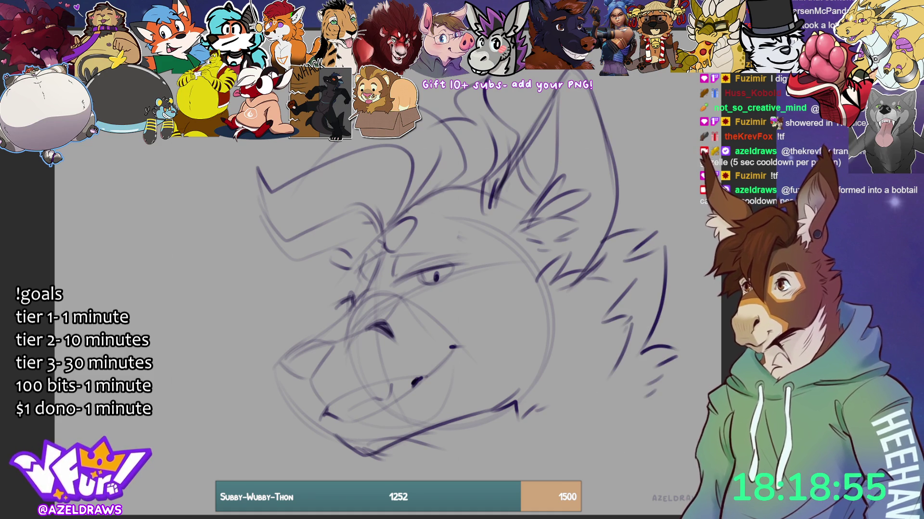
key(ctrl+t)
- Shrink the head sketch and move it up and left
key(ctrl+minus)
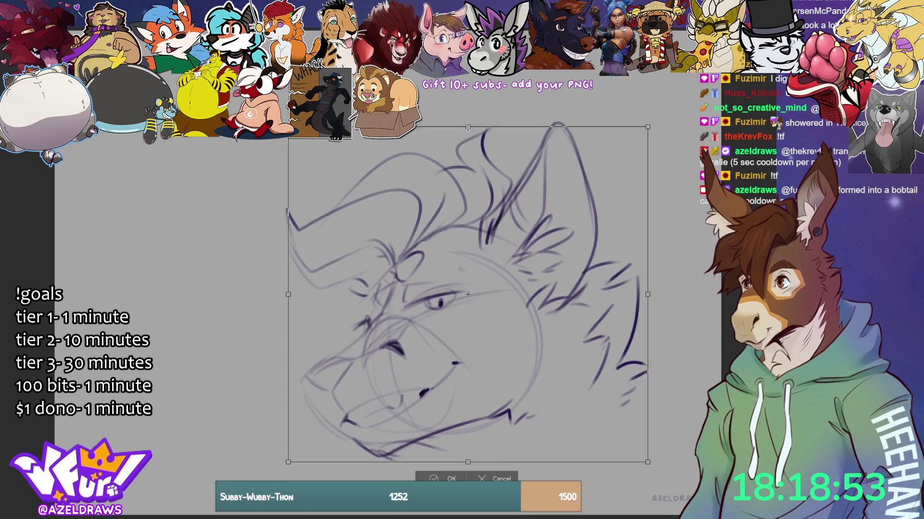
drag(530, 247, 518, 208)
click(421, 441)
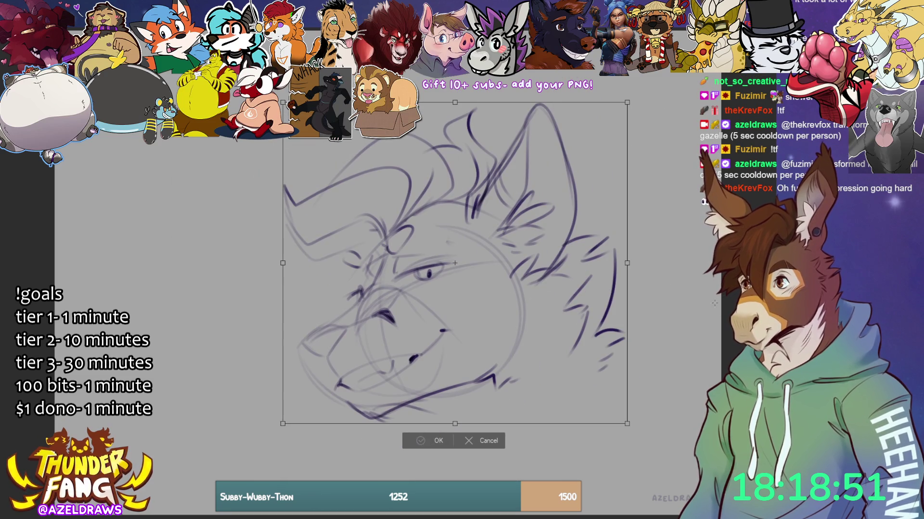
- Draw a long jawline and add fur strokes along the chin and neck
mouse_move(346, 426)
mouse_down()
mouse_move(464, 476)
mouse_move(504, 470)
mouse_move(625, 399)
mouse_move(620, 345)
mouse_move(609, 360)
mouse_up()
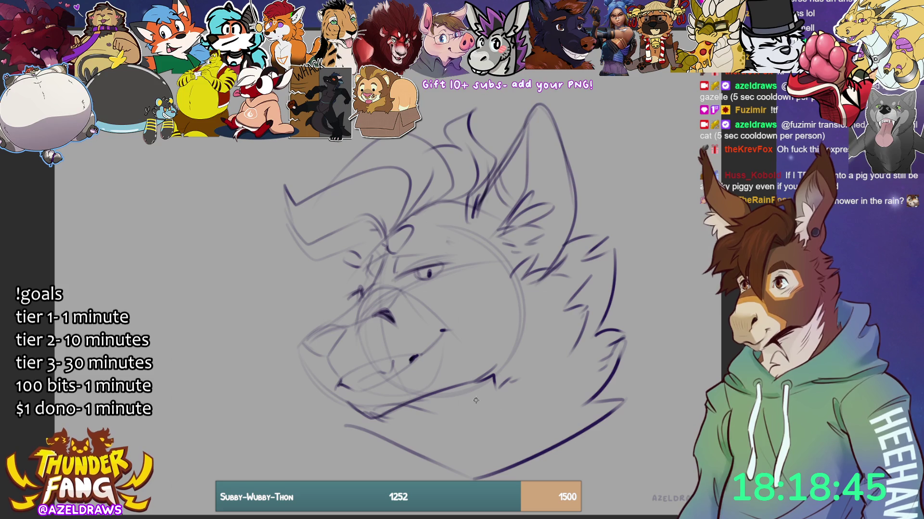
drag(461, 398, 425, 401)
mouse_move(420, 401)
mouse_down()
mouse_move(454, 435)
mouse_move(434, 476)
mouse_move(469, 478)
mouse_up()
mouse_move(550, 370)
mouse_down()
mouse_move(530, 350)
mouse_move(510, 382)
mouse_move(477, 402)
mouse_up()
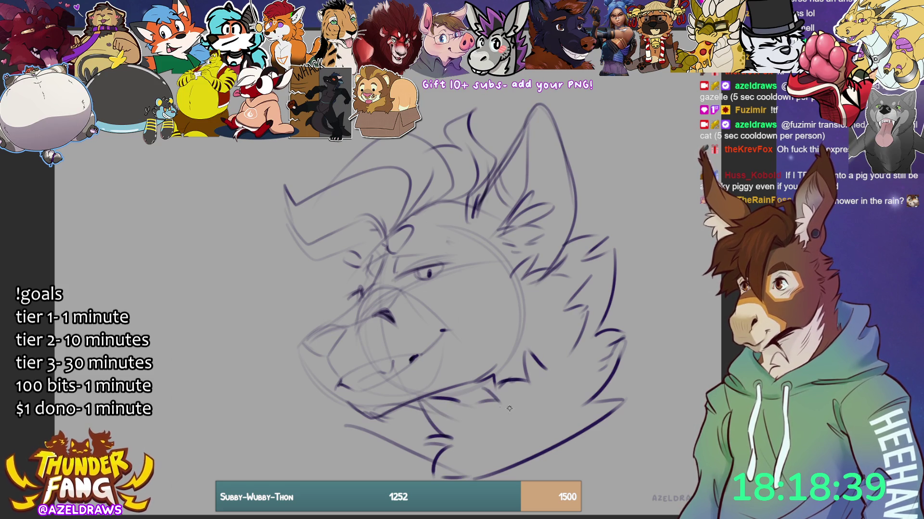
mouse_move(464, 390)
mouse_down()
mouse_move(407, 408)
mouse_move(438, 400)
mouse_move(429, 406)
mouse_up()
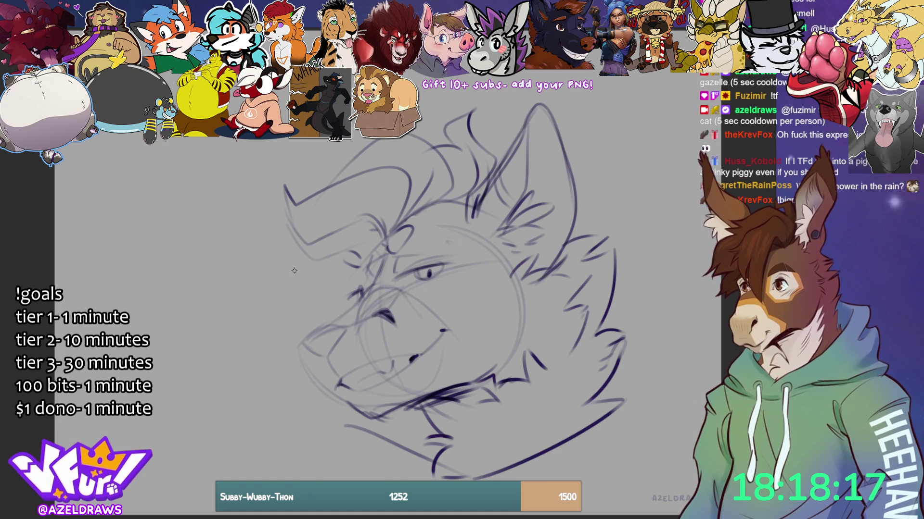
- Brush a brow arch with short strokes, forehead hair tufts, a nose line and a lower-jaw joining stroke
mouse_move(363, 251)
mouse_down()
mouse_move(344, 236)
mouse_move(300, 289)
mouse_move(364, 261)
mouse_up()
drag(324, 292, 370, 255)
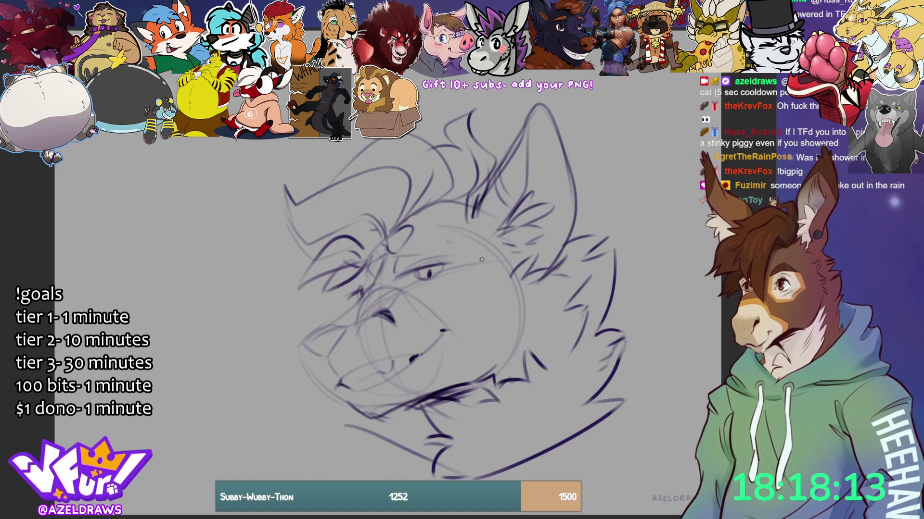
mouse_move(471, 185)
mouse_down()
mouse_move(438, 209)
mouse_move(450, 215)
mouse_up()
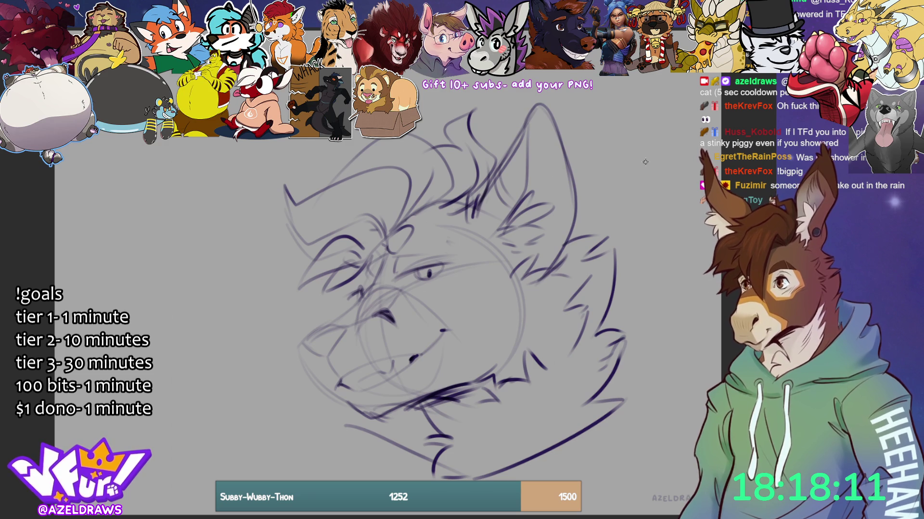
drag(438, 329, 456, 331)
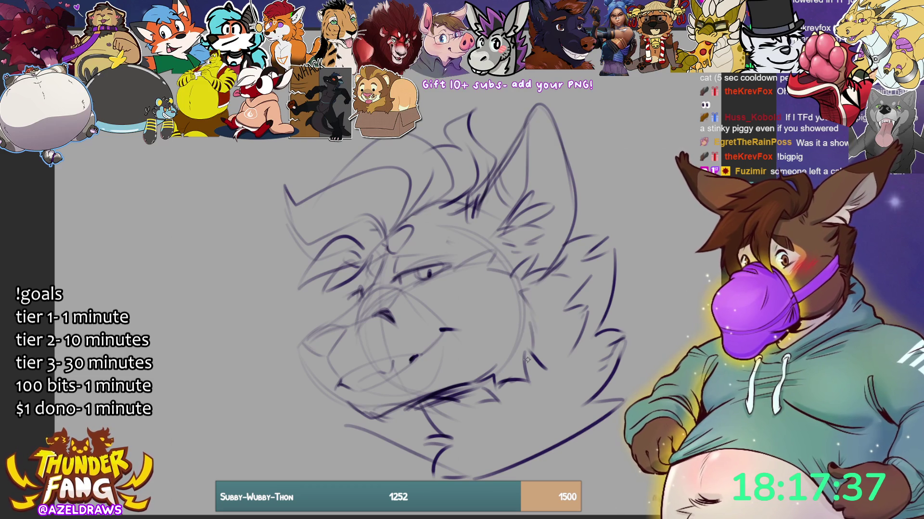
mouse_move(323, 414)
mouse_down()
mouse_move(350, 427)
mouse_move(350, 412)
mouse_up()
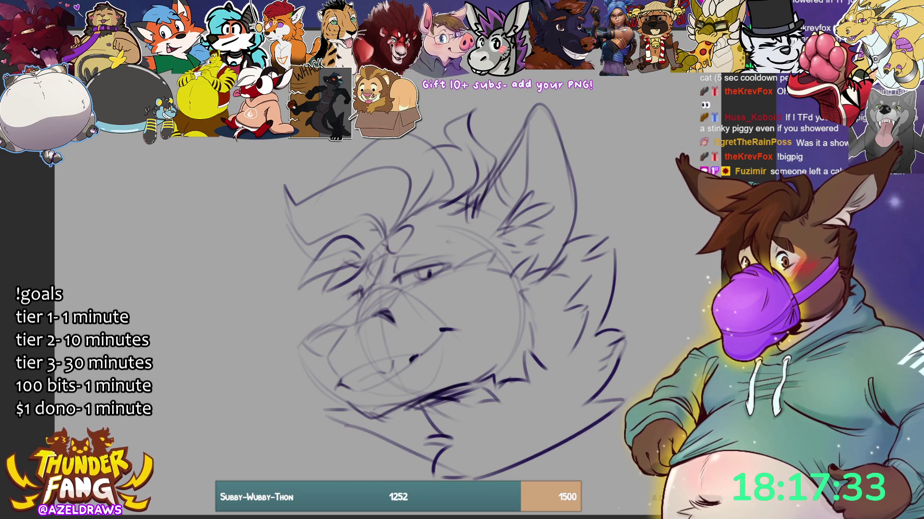
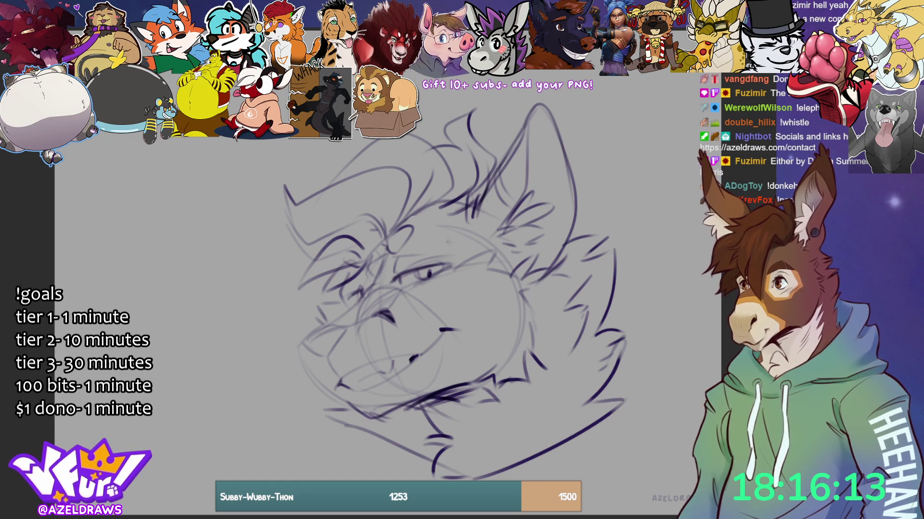
- Ink strokes inside the ear and two lines along the head's left side, redoing one
mouse_move(523, 202)
mouse_down()
mouse_move(545, 166)
mouse_move(538, 164)
mouse_up()
drag(314, 234, 299, 153)
key(ctrl+z)
drag(312, 260, 295, 180)
drag(317, 248, 300, 171)
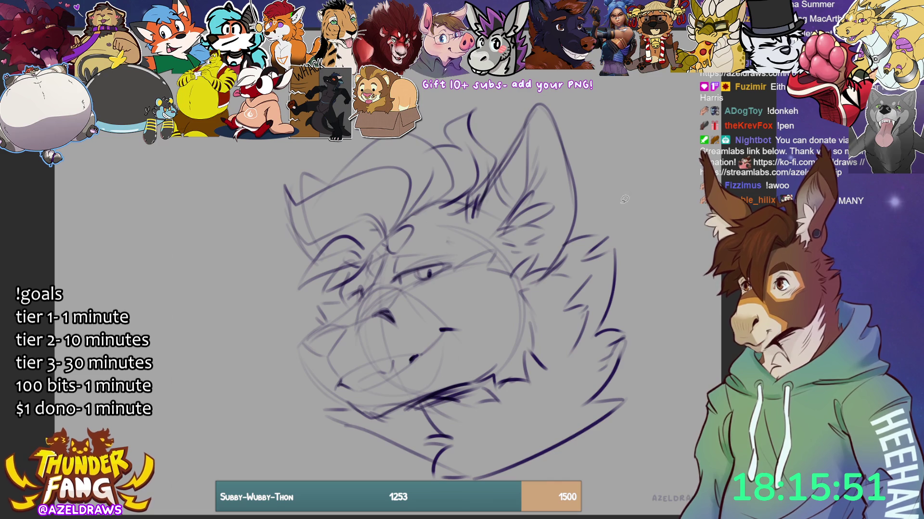
- Lasso-select the eye and put it into Free Transform (Ctrl+T)
mouse_move(413, 252)
mouse_down()
mouse_move(390, 259)
mouse_move(401, 289)
mouse_move(459, 267)
mouse_move(440, 249)
mouse_up()
key(ctrl+z)
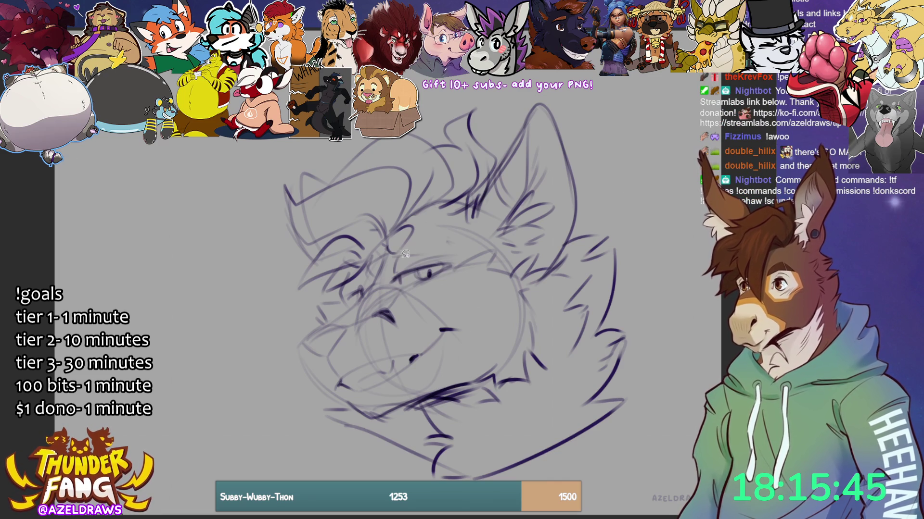
mouse_move(424, 255)
mouse_down()
mouse_move(404, 246)
mouse_move(389, 282)
mouse_move(435, 286)
mouse_move(395, 248)
mouse_up()
key(ctrl+t)
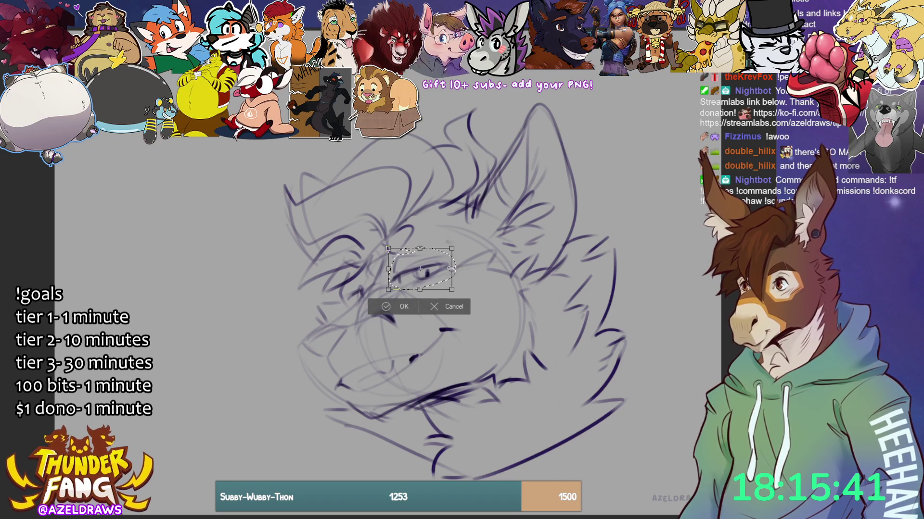
- Shift the eye slightly up and right, confirm the transform and deselect
drag(439, 279, 446, 276)
click(385, 306)
click(330, 303)
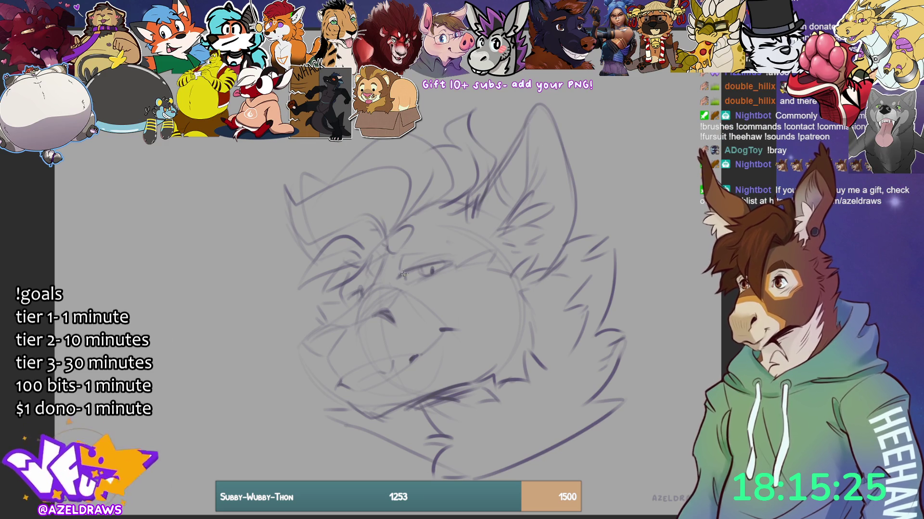
- Ink a bold, dark upper eyelid line with a small tick beneath its corner
drag(447, 264, 392, 280)
key(ctrl+z)
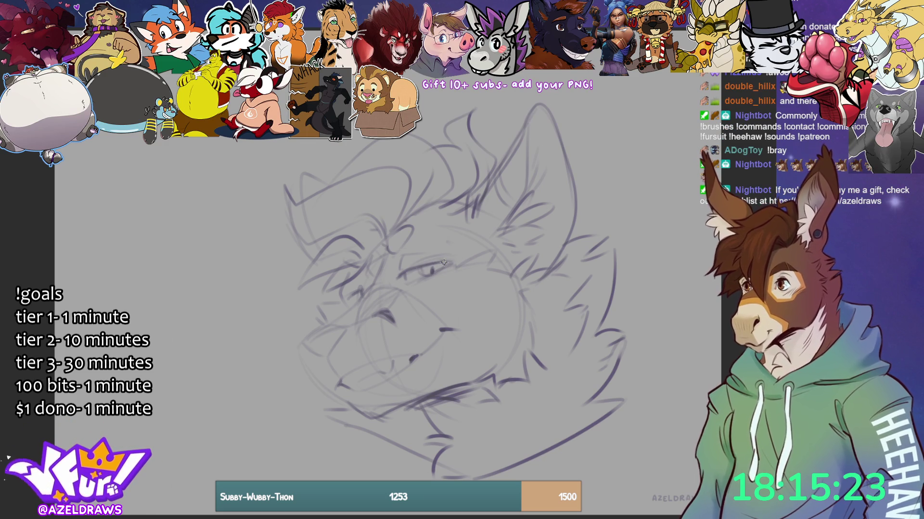
drag(443, 260, 391, 280)
mouse_move(443, 262)
mouse_down()
mouse_move(395, 277)
mouse_move(405, 286)
mouse_up()
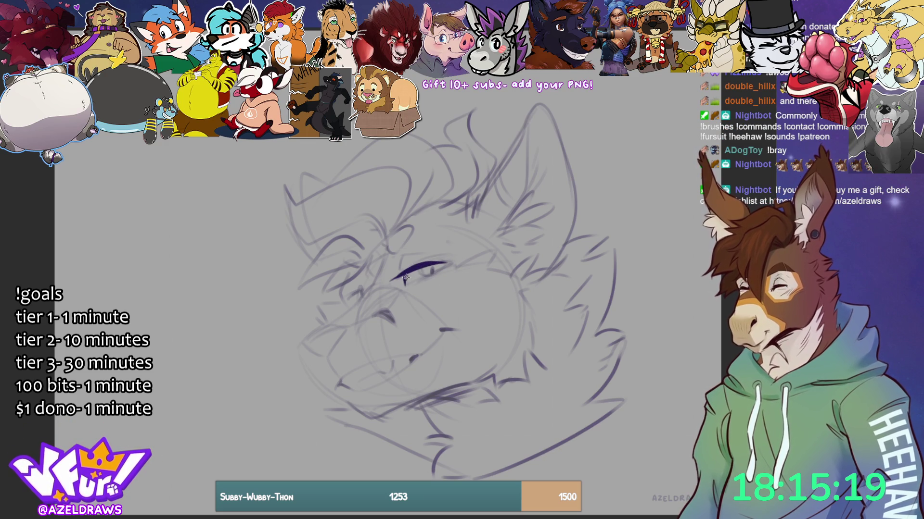
key(ctrl+z)
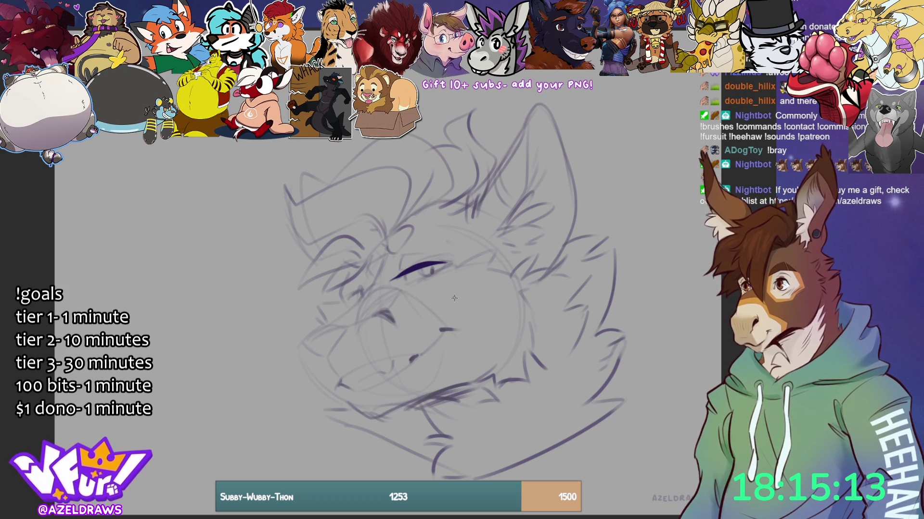
drag(404, 276, 405, 289)
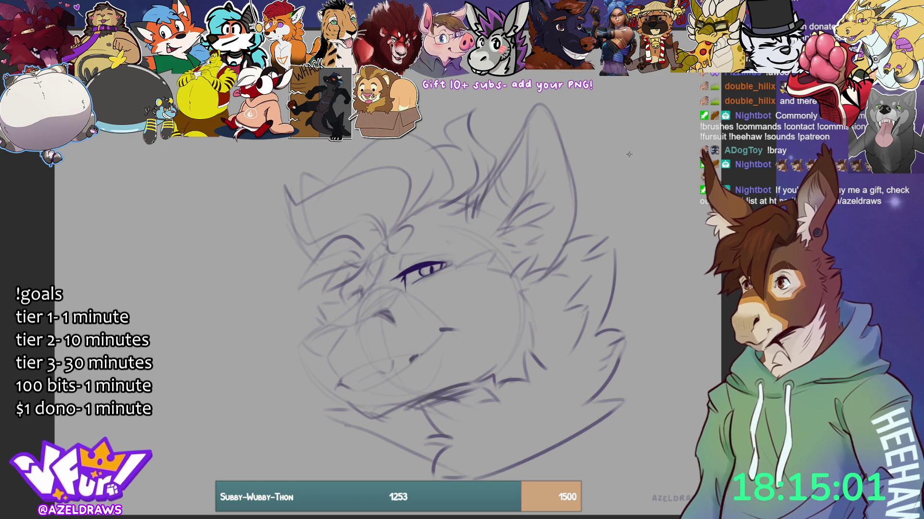
- Ink a brow line above the eye, comparing it with undo and redo
mouse_move(398, 272)
mouse_down()
mouse_move(408, 251)
mouse_move(420, 254)
mouse_up()
key(ctrl+z)
key(ctrl+z)
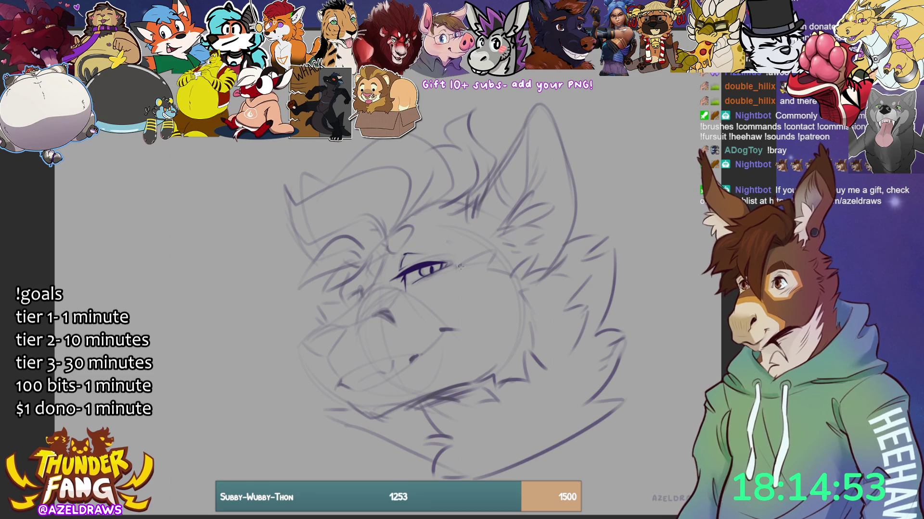
key(ctrl+z)
key(ctrl+shift+z)
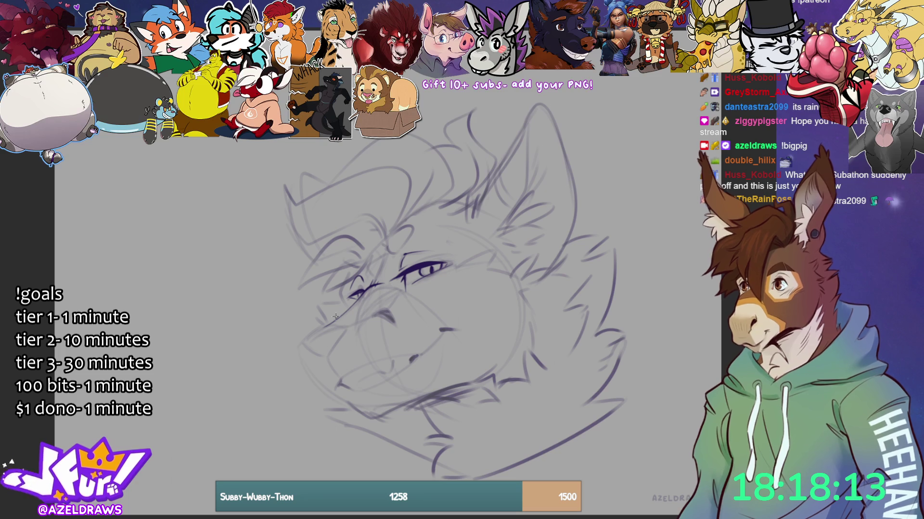
- Ink a small oval above the eye and short strokes to its left, undoing them to retry
mouse_move(390, 234)
mouse_down()
mouse_move(394, 253)
mouse_move(408, 240)
mouse_move(398, 227)
mouse_move(390, 247)
mouse_up()
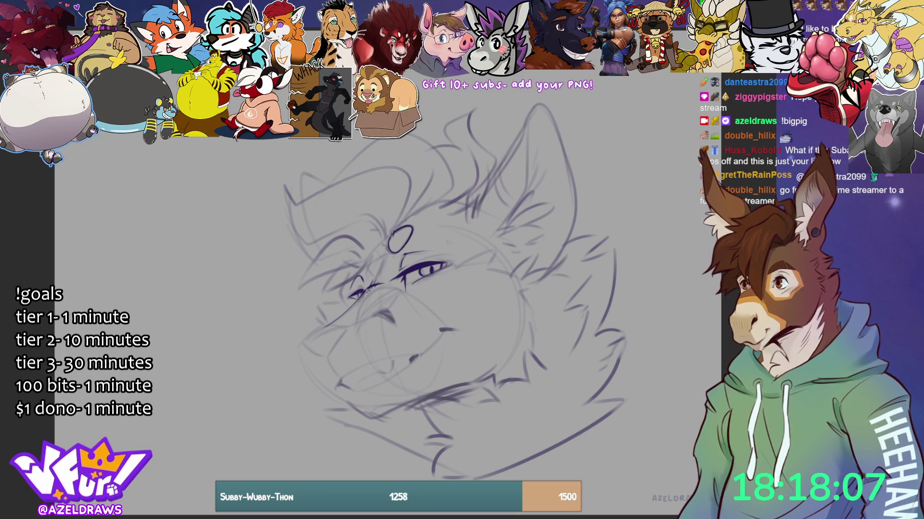
mouse_move(357, 276)
mouse_down()
mouse_move(318, 296)
mouse_move(345, 267)
mouse_move(300, 288)
mouse_move(343, 236)
mouse_move(366, 249)
mouse_move(344, 225)
mouse_move(387, 235)
mouse_move(359, 224)
mouse_move(368, 214)
mouse_move(344, 226)
mouse_move(373, 215)
mouse_move(317, 245)
mouse_move(285, 199)
mouse_move(409, 169)
mouse_move(394, 231)
mouse_move(405, 204)
mouse_move(442, 200)
mouse_move(430, 140)
mouse_move(369, 179)
mouse_up()
key(ctrl+z)
key(ctrl+z)
key(ctrl+z)
- Ink the hair stroke over the brow and two rising hat-crown curves, undoing the top tuft
mouse_move(409, 218)
mouse_down()
mouse_move(448, 195)
mouse_move(433, 139)
mouse_move(344, 171)
mouse_up()
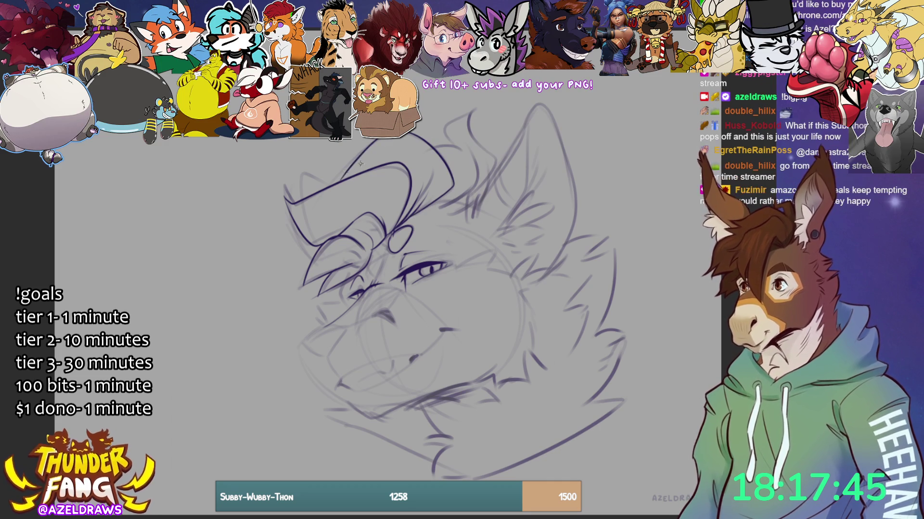
mouse_move(432, 144)
mouse_down()
mouse_move(451, 144)
mouse_move(478, 170)
mouse_move(437, 207)
mouse_up()
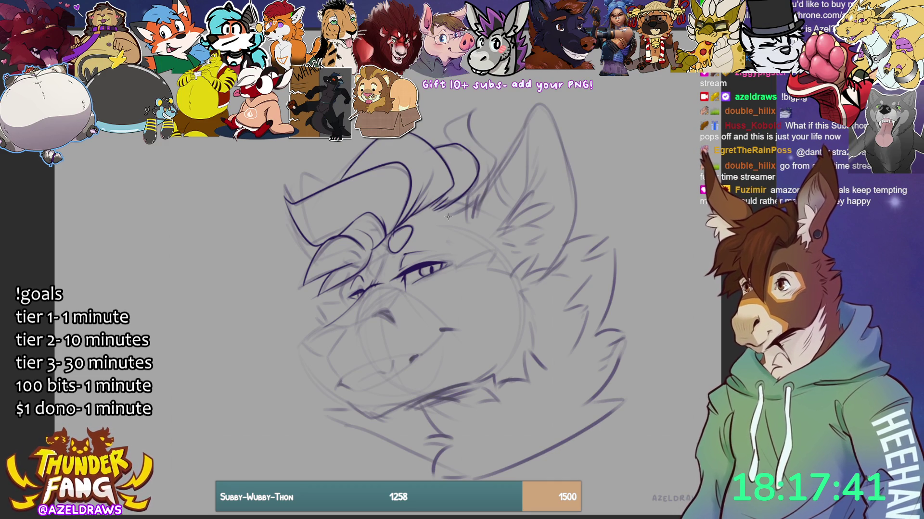
mouse_move(446, 212)
mouse_down()
mouse_move(474, 205)
mouse_move(496, 160)
mouse_move(479, 144)
mouse_move(475, 112)
mouse_move(459, 117)
mouse_move(446, 144)
mouse_move(439, 128)
mouse_move(478, 114)
mouse_up()
key(ctrl+z)
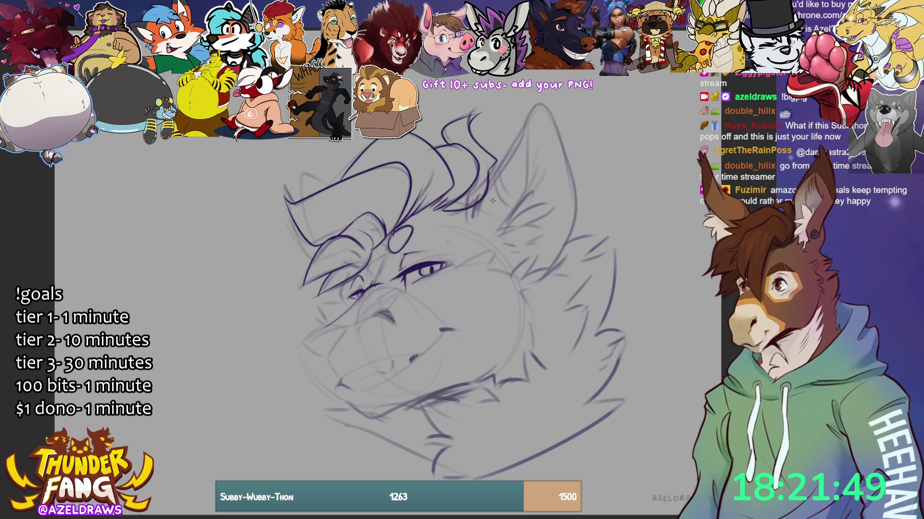
- Ink the hat brim's left edge, a hair line, inner right-ear fur strokes and the muzzle's lower-left edge
mouse_move(306, 202)
mouse_down()
mouse_move(300, 174)
mouse_move(335, 184)
mouse_up()
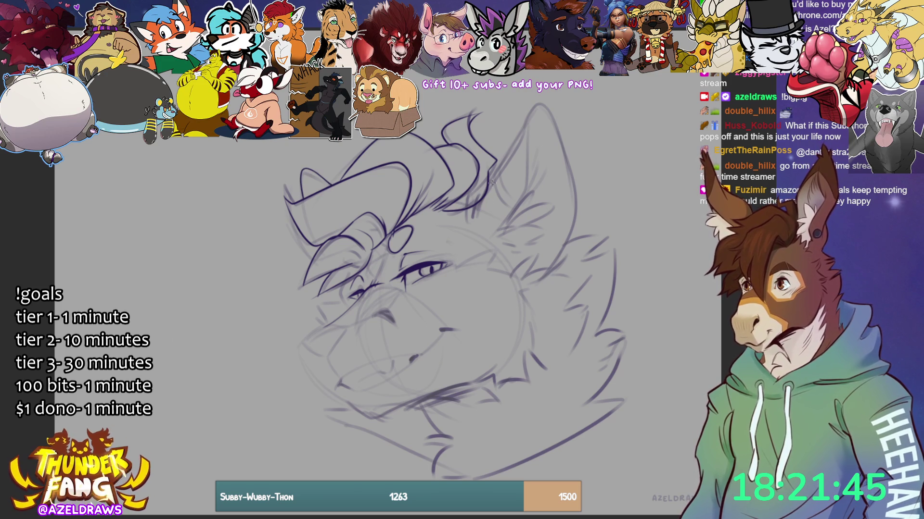
mouse_move(466, 226)
mouse_down()
mouse_move(529, 114)
mouse_move(553, 121)
mouse_move(570, 187)
mouse_move(563, 250)
mouse_move(547, 273)
mouse_move(509, 280)
mouse_move(517, 268)
mouse_up()
mouse_move(542, 252)
mouse_down()
mouse_move(516, 269)
mouse_move(535, 265)
mouse_up()
mouse_move(535, 265)
mouse_down()
mouse_move(527, 275)
mouse_move(559, 268)
mouse_move(536, 285)
mouse_move(577, 273)
mouse_up()
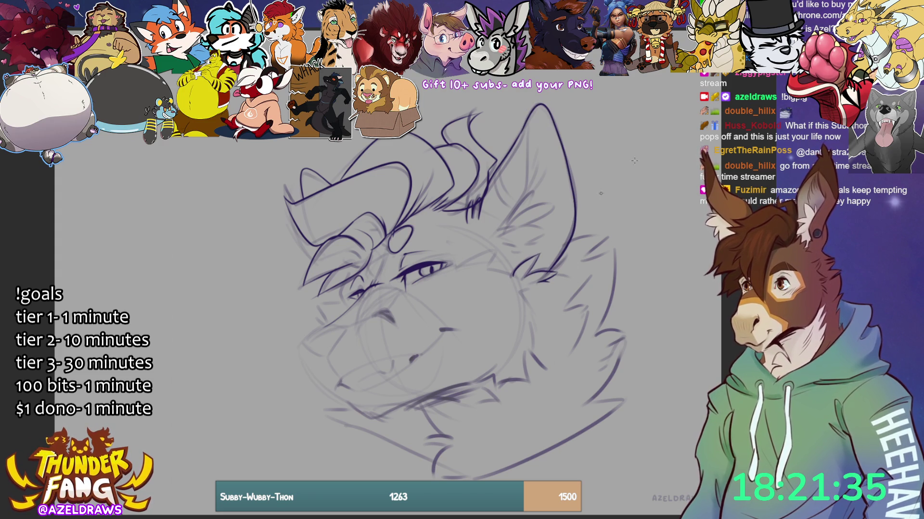
mouse_move(490, 244)
mouse_down()
mouse_move(525, 197)
mouse_move(530, 151)
mouse_move(527, 188)
mouse_up()
mouse_move(511, 221)
mouse_down()
mouse_move(540, 197)
mouse_move(534, 207)
mouse_move(557, 209)
mouse_move(526, 228)
mouse_move(514, 253)
mouse_move(492, 239)
mouse_move(513, 251)
mouse_up()
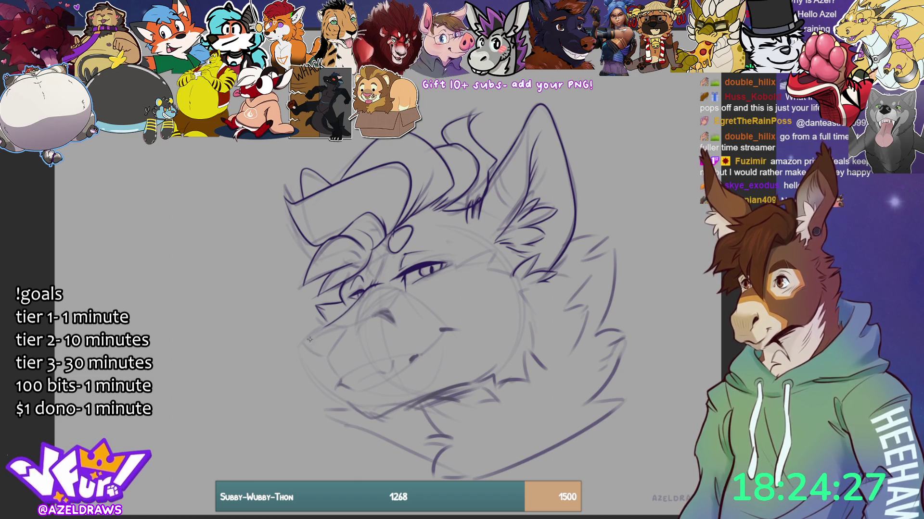
mouse_move(304, 343)
mouse_down()
mouse_move(340, 327)
mouse_move(310, 350)
mouse_move(327, 357)
mouse_move(338, 340)
mouse_up()
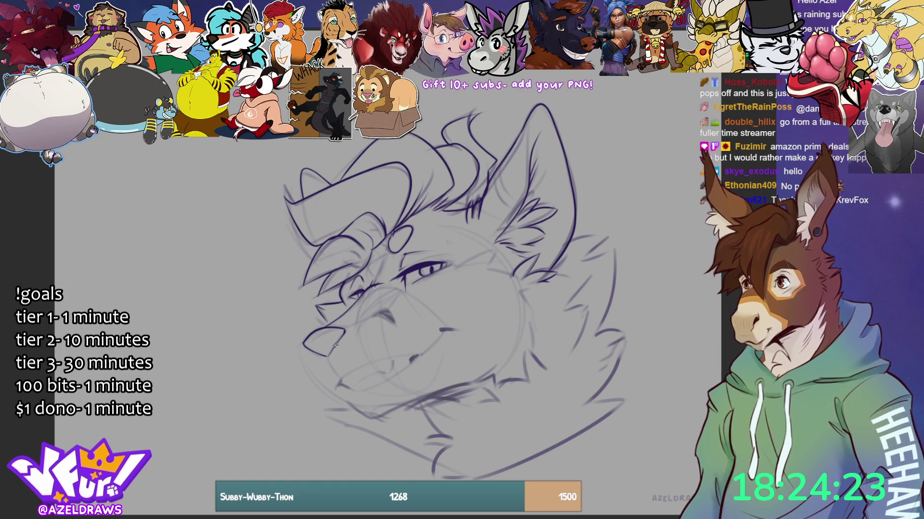
- Ink the lower muzzle and the mouth line running up toward the cheek
mouse_move(303, 344)
mouse_down()
mouse_move(301, 363)
mouse_move(326, 390)
mouse_up()
key(ctrl+z)
mouse_move(303, 343)
mouse_down()
mouse_move(329, 392)
mouse_move(346, 376)
mouse_move(417, 355)
mouse_up()
key(ctrl+z)
mouse_move(339, 385)
mouse_down()
mouse_move(373, 361)
mouse_move(424, 355)
mouse_move(443, 330)
mouse_move(464, 330)
mouse_up()
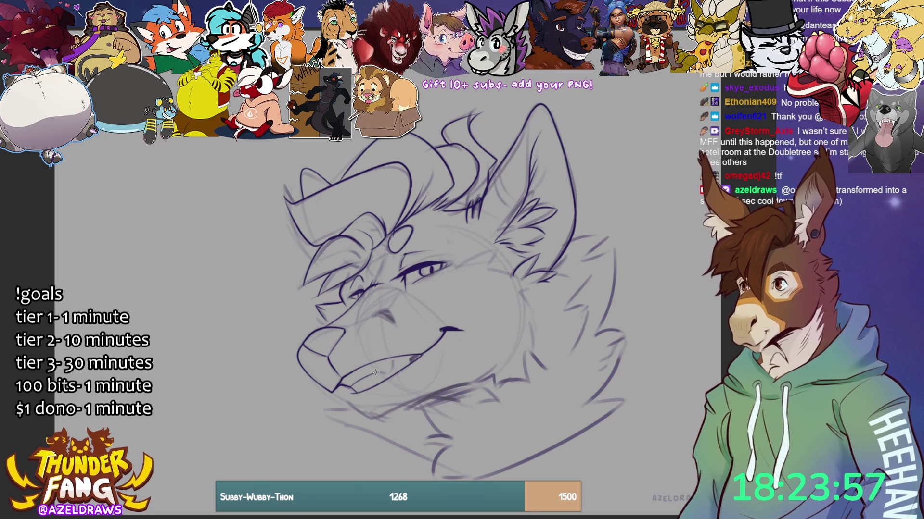
- Ink two teeth by the mouth and a thick lower jaw line curving to the chin
drag(392, 366, 403, 364)
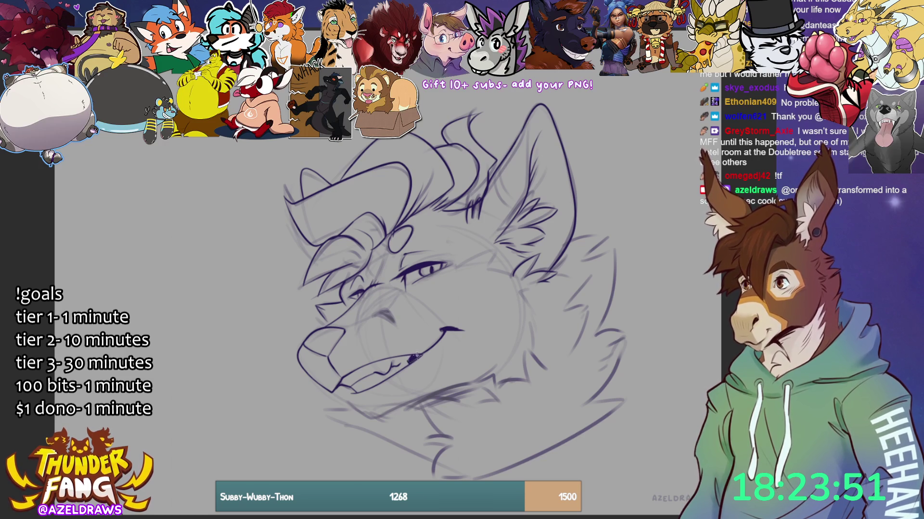
drag(420, 355, 408, 364)
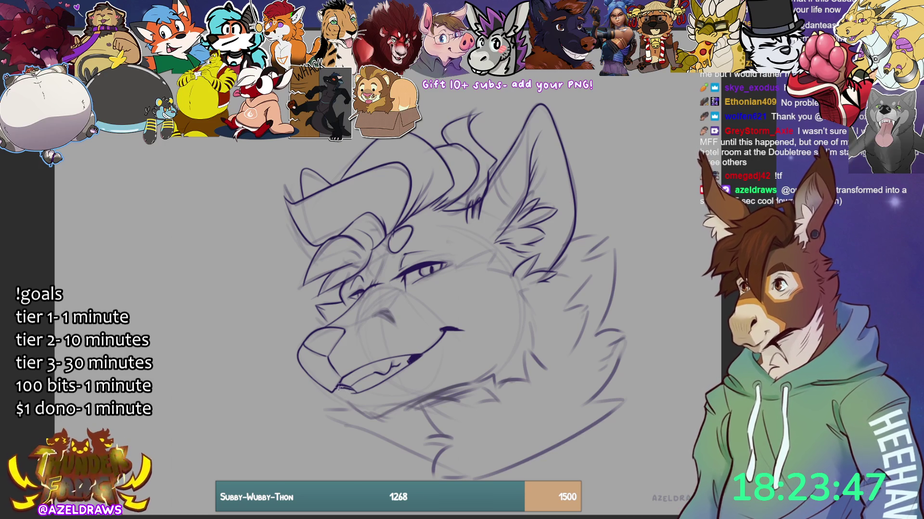
drag(339, 387, 357, 392)
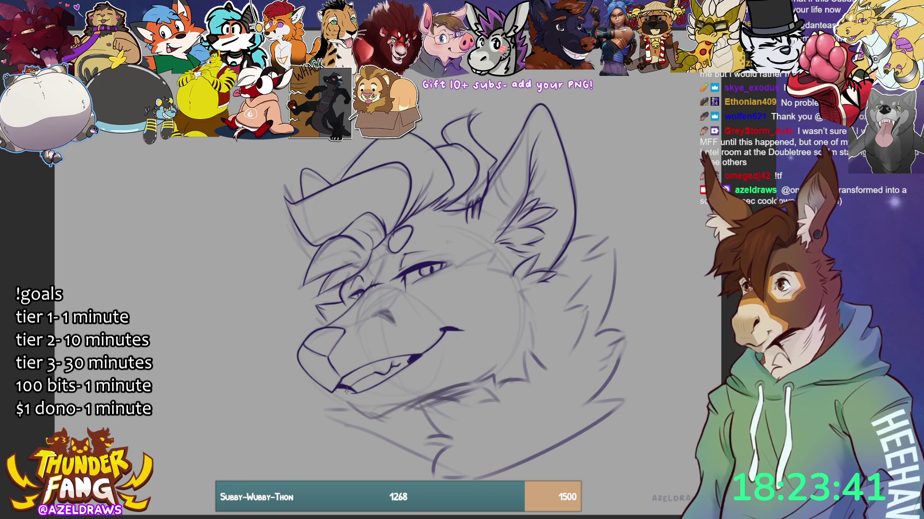
mouse_move(346, 388)
mouse_down()
mouse_move(351, 405)
mouse_move(388, 420)
mouse_move(417, 396)
mouse_move(476, 384)
mouse_move(497, 366)
mouse_move(501, 391)
mouse_move(531, 382)
mouse_up()
key(ctrl+z)
key(ctrl+z)
key(ctrl+z)
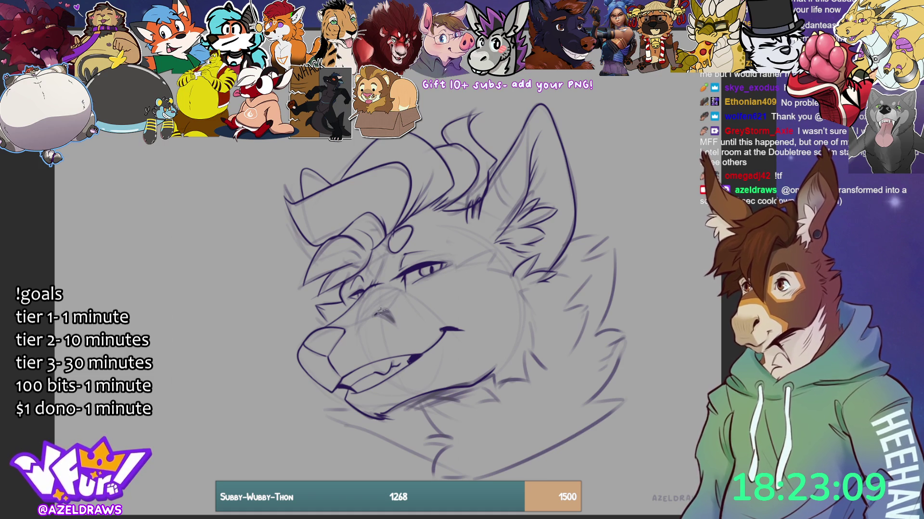
- Paint the nose solid dark purple and bucket-fill both brow circles into dark dots
drag(377, 314, 388, 317)
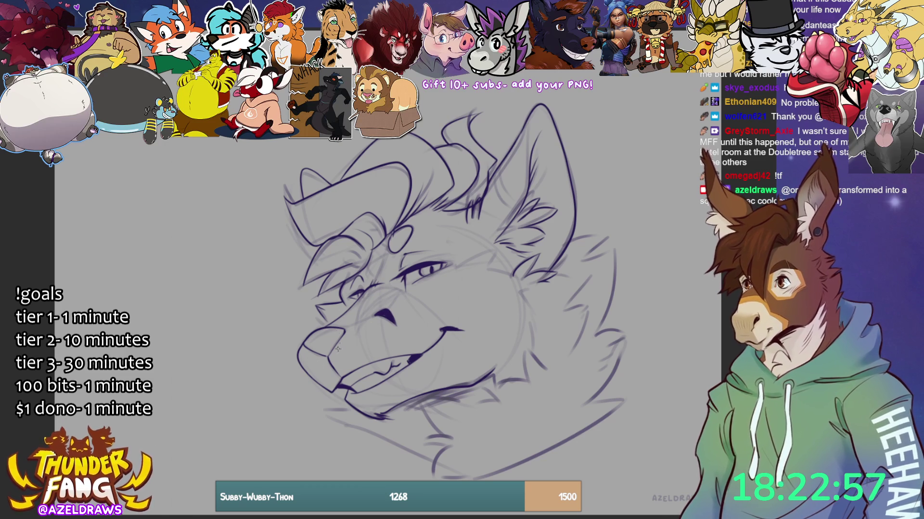
drag(325, 339, 328, 341)
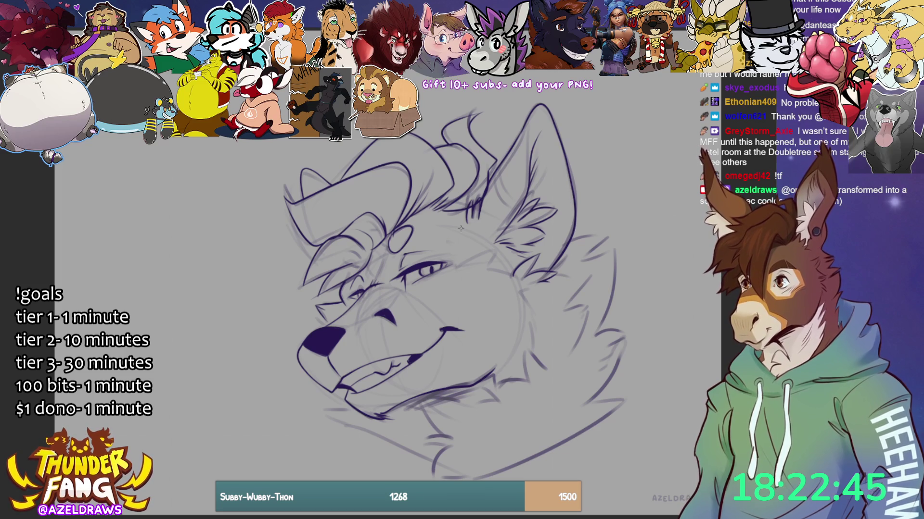
mouse_move(359, 253)
mouse_down()
mouse_move(351, 250)
mouse_move(350, 265)
mouse_move(361, 257)
mouse_up()
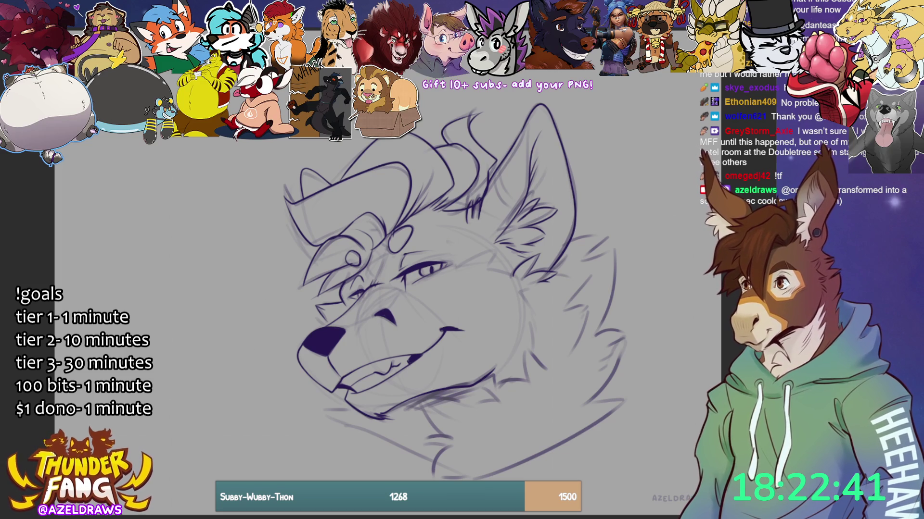
click(402, 240)
click(353, 259)
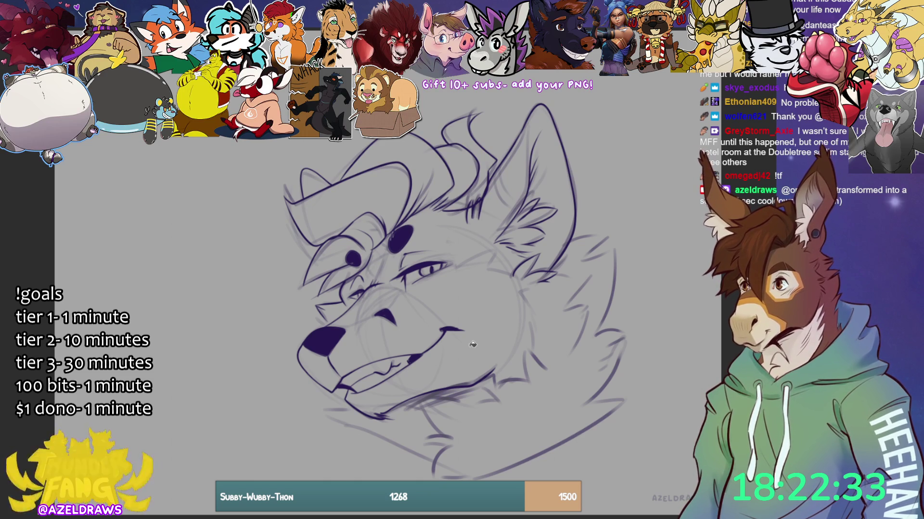
- Undo the brow-dot and nose fills, then ink fur strokes along the brow and right cheek
key(ctrl+z)
key(ctrl+z)
key(ctrl+z)
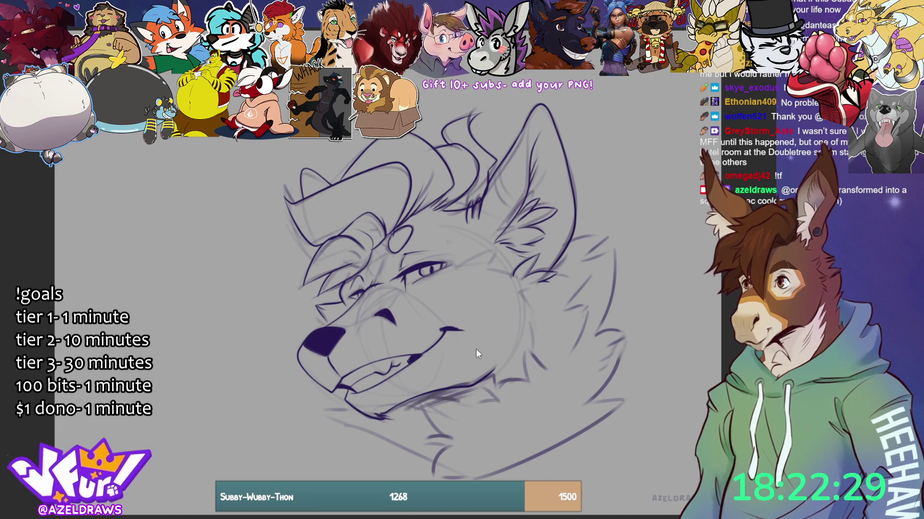
key(ctrl+z)
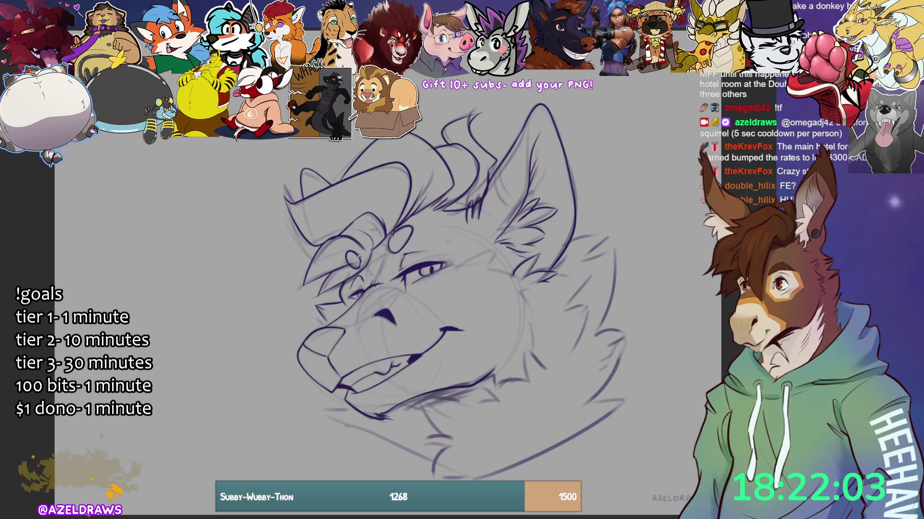
drag(349, 249, 361, 262)
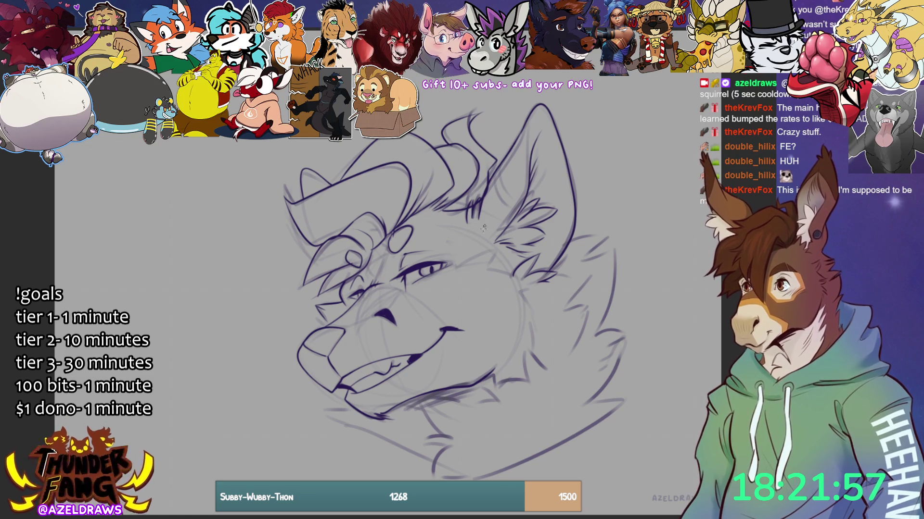
drag(464, 267, 485, 254)
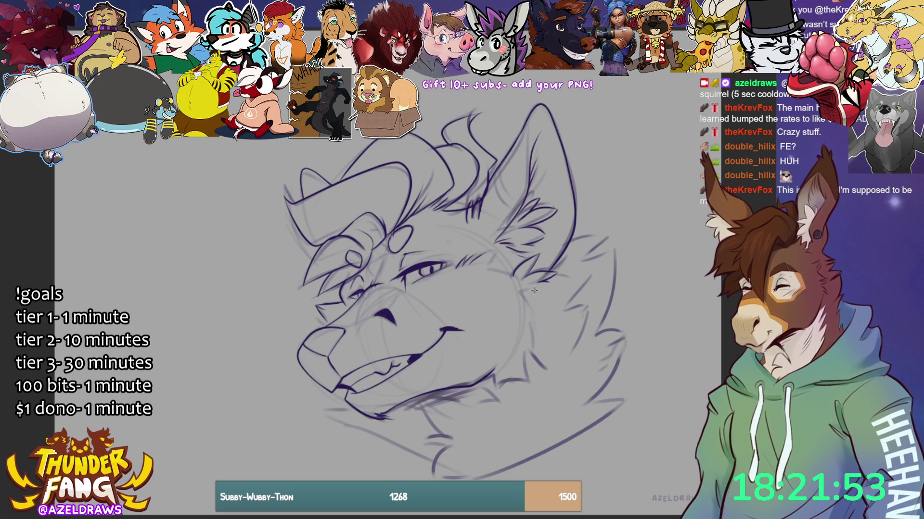
mouse_move(569, 255)
mouse_down()
mouse_move(554, 268)
mouse_move(586, 272)
mouse_move(567, 306)
mouse_up()
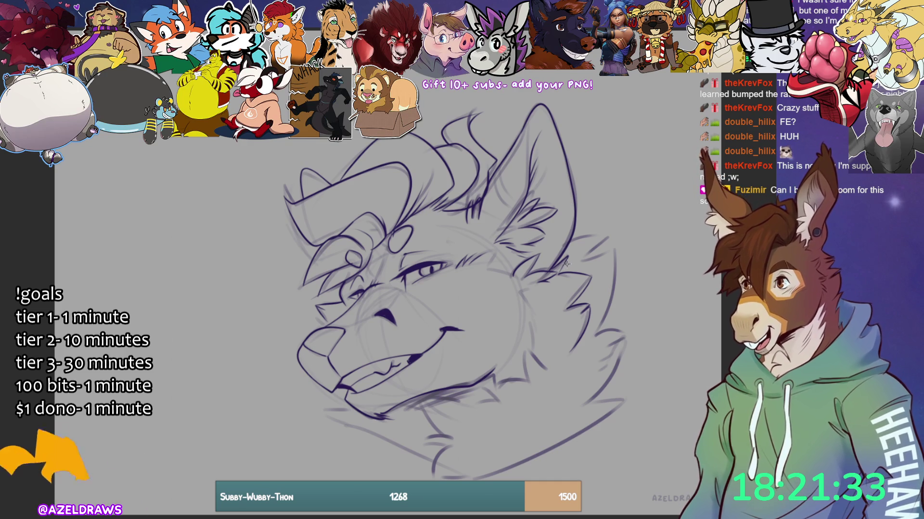
- Ink the right cheek stroke, lower right jaw, neck line and a fur tuft under the chin
mouse_move(577, 242)
mouse_down()
mouse_move(608, 235)
mouse_move(591, 256)
mouse_move(613, 246)
mouse_move(589, 335)
mouse_up()
key(ctrl+z)
mouse_move(613, 252)
mouse_down()
mouse_move(595, 331)
mouse_move(628, 334)
mouse_up()
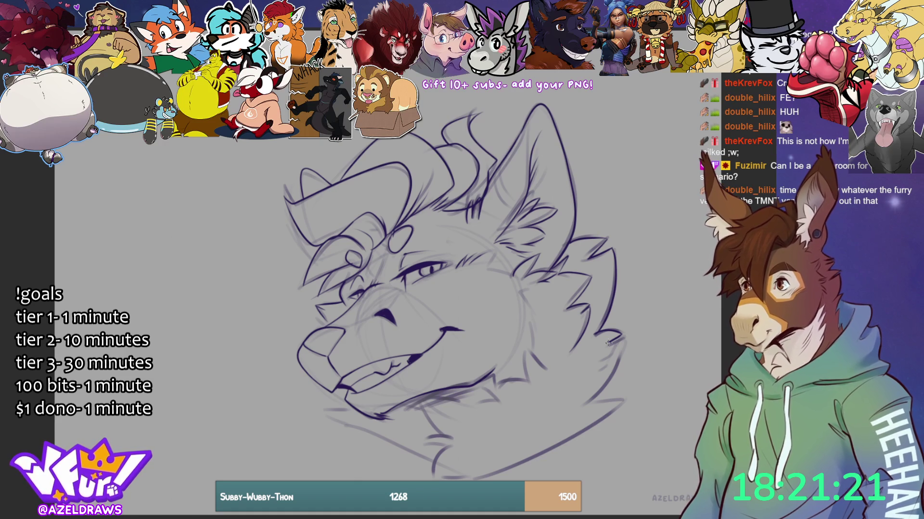
drag(593, 400, 626, 399)
mouse_move(473, 480)
mouse_down()
mouse_move(538, 457)
mouse_move(631, 397)
mouse_up()
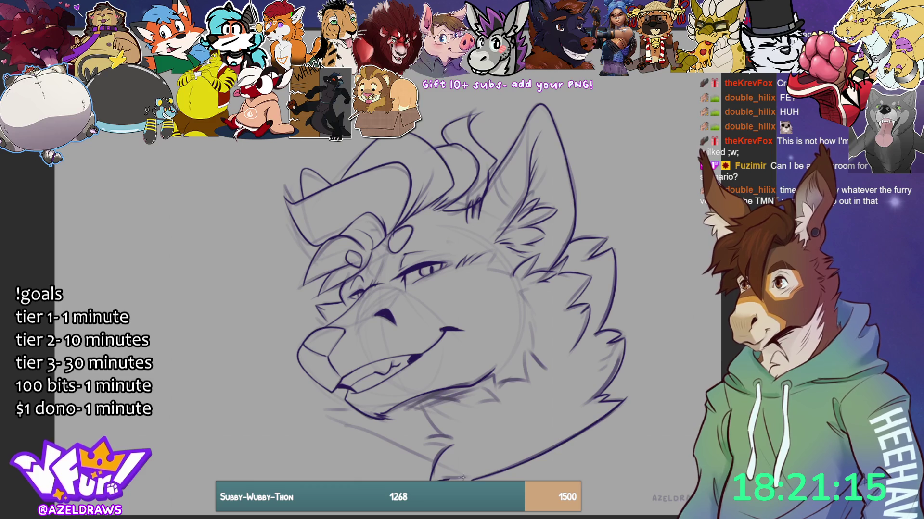
mouse_move(450, 447)
mouse_down()
mouse_move(421, 446)
mouse_move(459, 442)
mouse_move(429, 411)
mouse_move(442, 434)
mouse_up()
drag(414, 398, 474, 413)
mouse_move(531, 355)
mouse_down()
mouse_move(547, 372)
mouse_move(474, 396)
mouse_move(492, 401)
mouse_up()
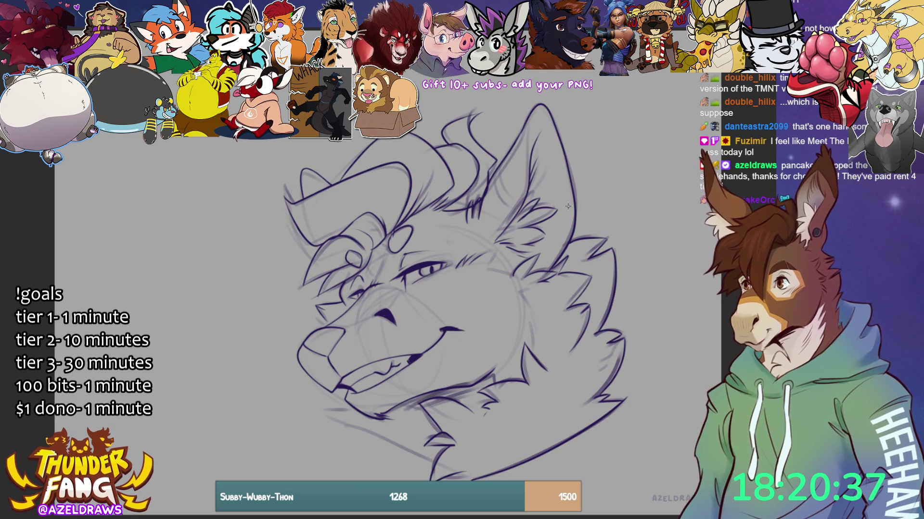
- Darken the lower jaw line, then lasso-fill the upper face and area beside the nose light grey
drag(397, 409, 475, 387)
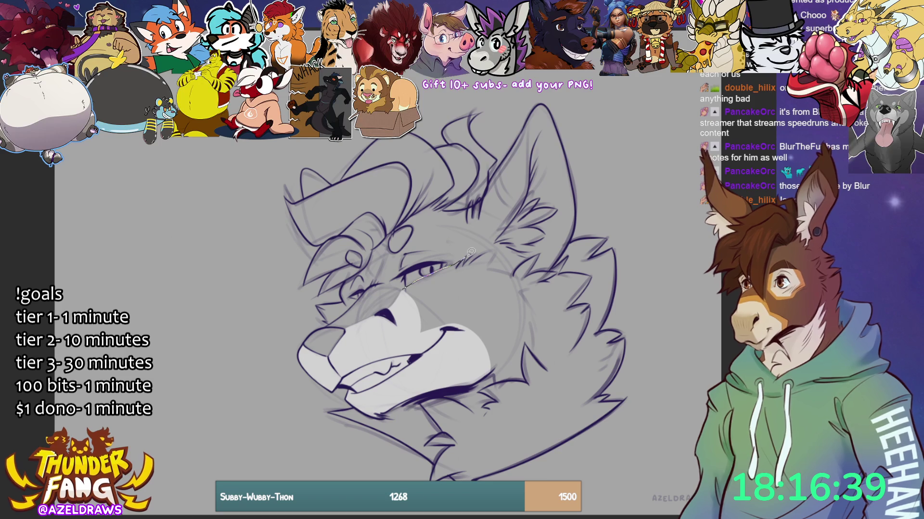
mouse_move(469, 260)
mouse_down()
mouse_move(479, 254)
mouse_move(523, 278)
mouse_move(488, 344)
mouse_up()
mouse_move(429, 298)
mouse_down()
mouse_move(438, 360)
mouse_move(435, 288)
mouse_up()
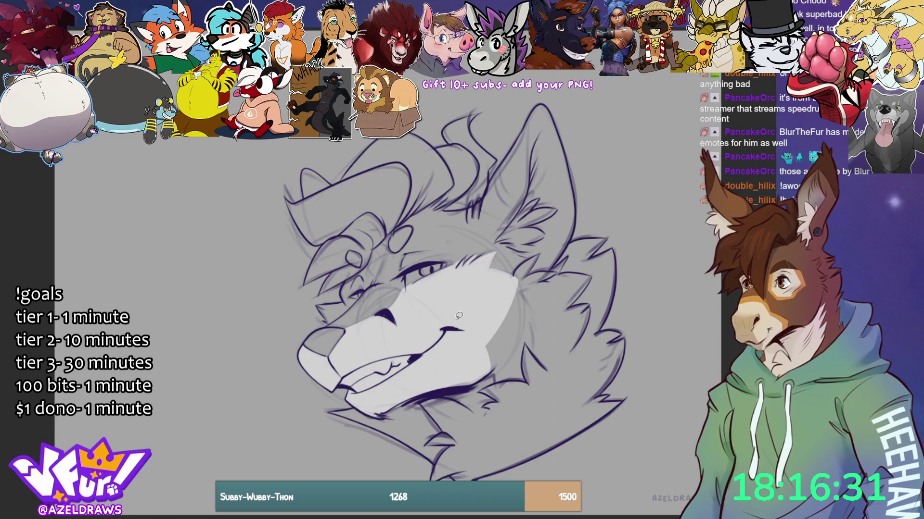
- Lasso-fill the right jaw, right cheek fur and area up to the ear base in light grey
mouse_move(482, 379)
mouse_down()
mouse_move(505, 361)
mouse_move(512, 365)
mouse_move(510, 348)
mouse_move(534, 343)
mouse_move(517, 316)
mouse_move(522, 292)
mouse_move(473, 339)
mouse_up()
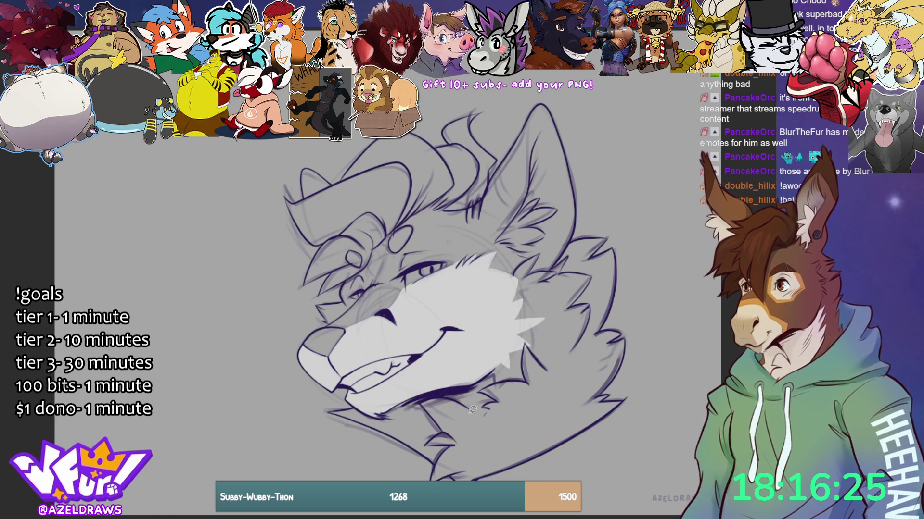
mouse_move(487, 371)
mouse_down()
mouse_move(513, 361)
mouse_move(525, 343)
mouse_move(523, 303)
mouse_move(534, 301)
mouse_move(496, 297)
mouse_move(531, 295)
mouse_move(512, 339)
mouse_move(530, 383)
mouse_move(519, 287)
mouse_move(537, 336)
mouse_move(520, 353)
mouse_up()
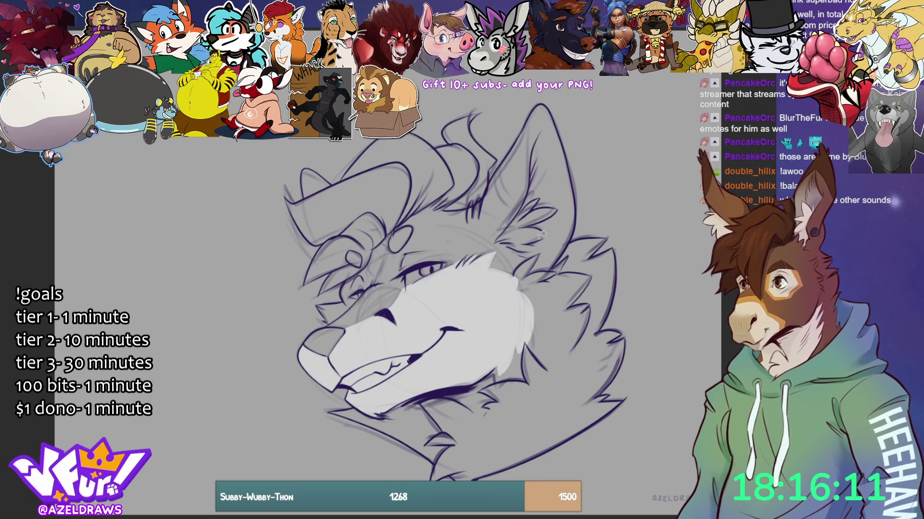
mouse_move(498, 239)
mouse_down()
mouse_move(528, 194)
mouse_move(547, 129)
mouse_move(564, 137)
mouse_move(577, 212)
mouse_move(570, 248)
mouse_move(552, 267)
mouse_move(526, 272)
mouse_move(497, 224)
mouse_up()
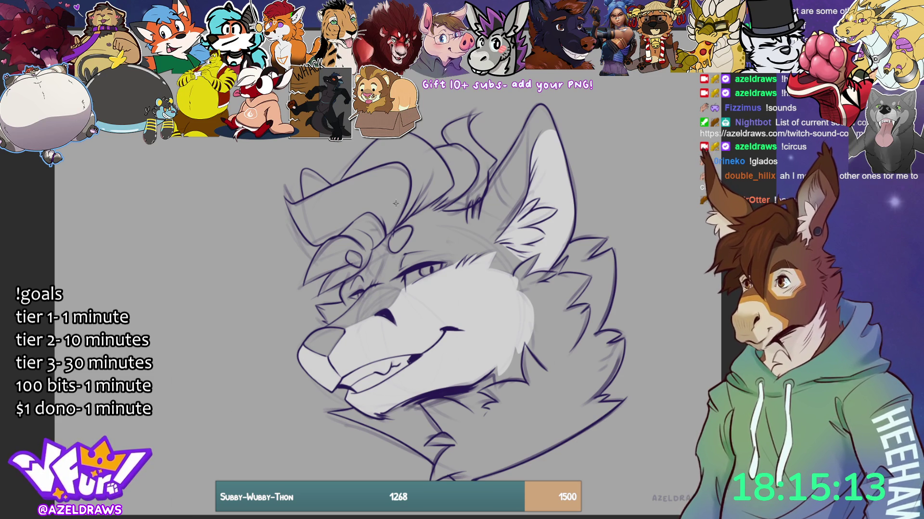
mouse_move(372, 262)
mouse_down()
mouse_move(366, 269)
mouse_move(382, 259)
mouse_move(375, 282)
mouse_move(366, 269)
mouse_up()
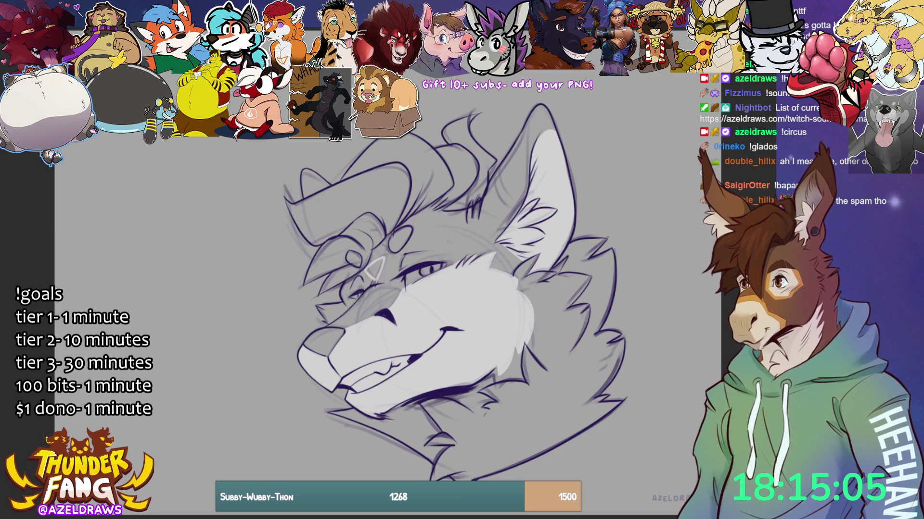
- Draw thin eyelid and muzzle detail lines, redoing the too-bold eyelid stroke, and trace the ear's inner edge
mouse_move(409, 288)
mouse_down()
mouse_move(410, 269)
mouse_move(444, 260)
mouse_move(411, 292)
mouse_up()
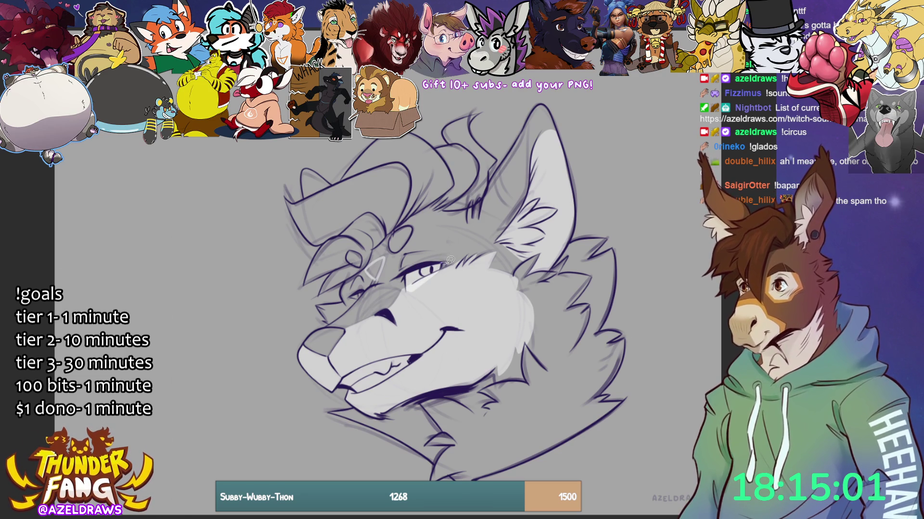
key(ctrl+z)
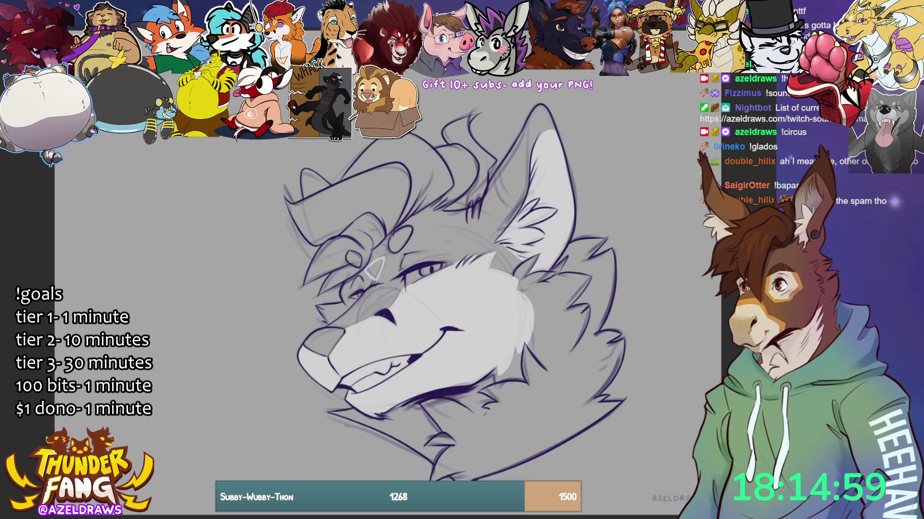
drag(405, 275, 448, 262)
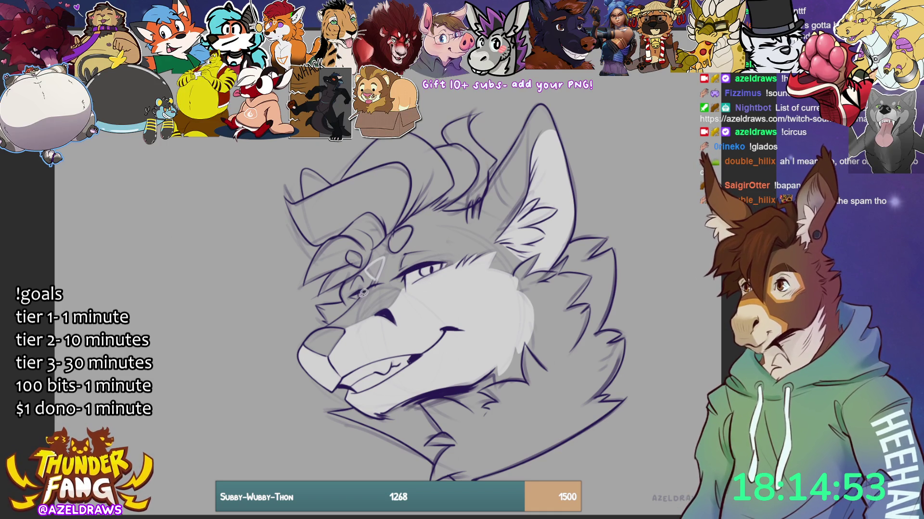
mouse_move(364, 289)
mouse_down()
mouse_move(321, 302)
mouse_move(327, 321)
mouse_move(364, 289)
mouse_up()
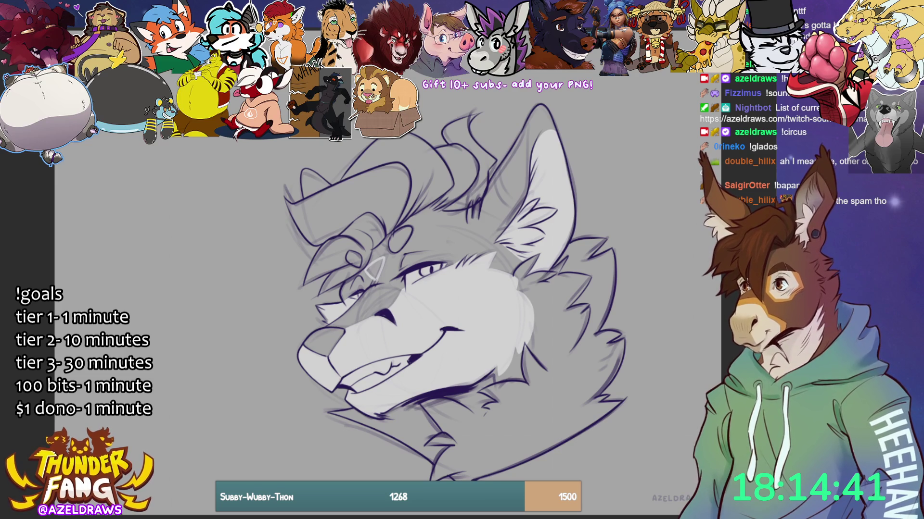
mouse_move(503, 175)
mouse_down()
mouse_move(524, 197)
mouse_move(536, 144)
mouse_move(556, 129)
mouse_move(543, 101)
mouse_move(504, 164)
mouse_up()
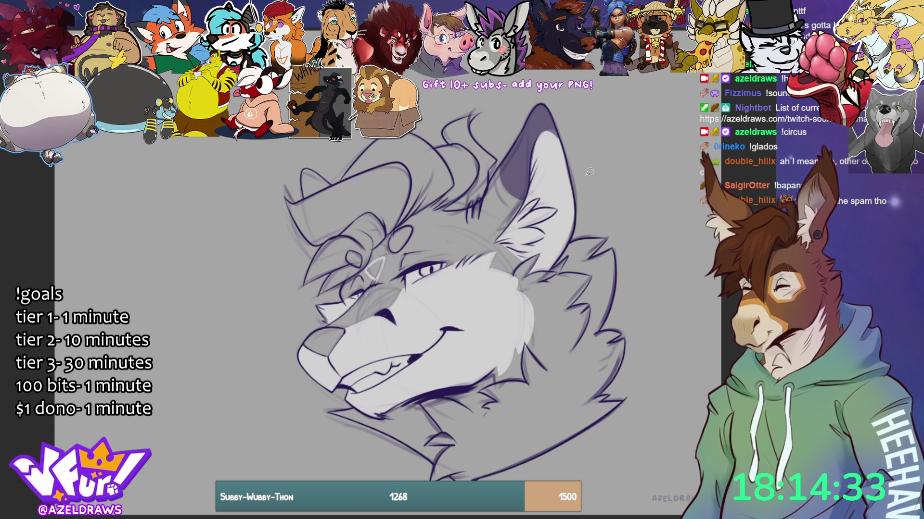
- Lasso-fill the inner ear with a darker purple-grey tone and outline the hair region
mouse_move(506, 157)
mouse_down()
mouse_move(493, 175)
mouse_move(505, 202)
mouse_move(524, 206)
mouse_move(518, 157)
mouse_up()
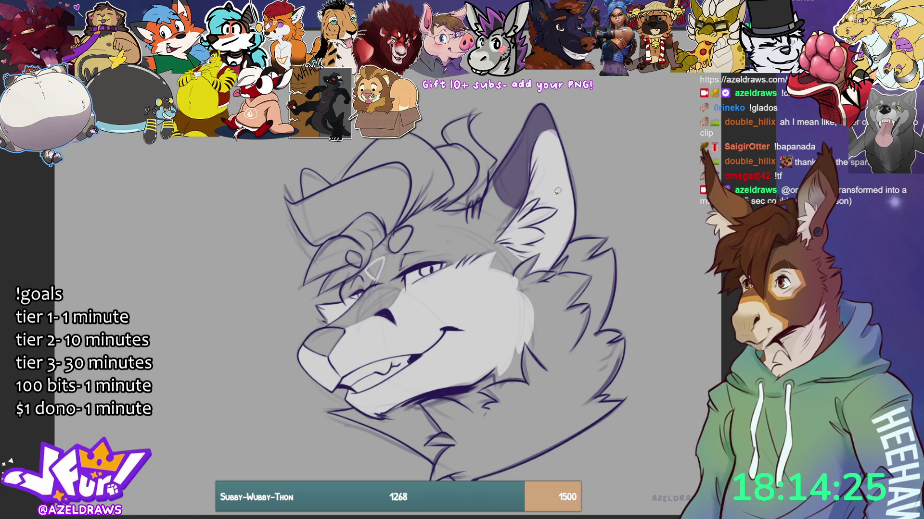
mouse_move(504, 162)
mouse_down()
mouse_move(526, 203)
mouse_move(513, 206)
mouse_move(498, 187)
mouse_move(500, 164)
mouse_up()
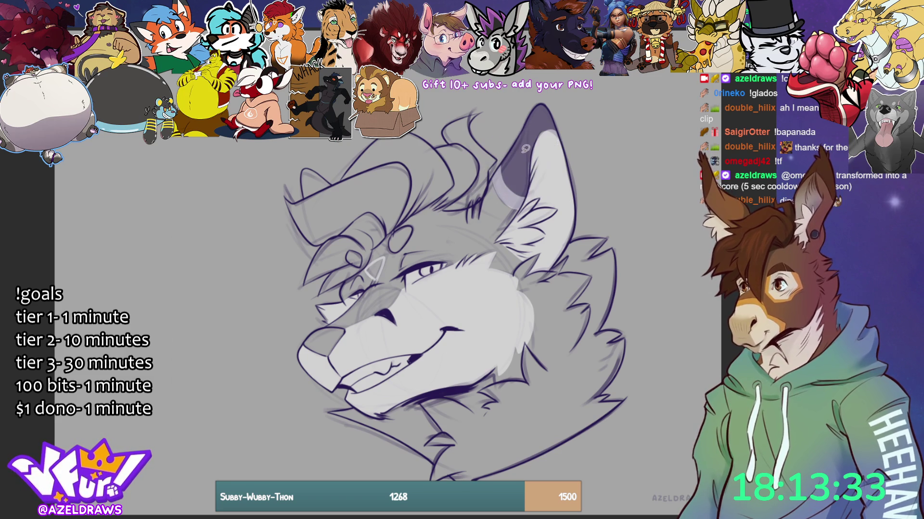
mouse_move(304, 149)
mouse_down()
mouse_move(299, 205)
mouse_move(332, 169)
mouse_up()
mouse_move(432, 201)
mouse_down()
mouse_move(424, 210)
mouse_move(449, 214)
mouse_move(488, 199)
mouse_move(481, 100)
mouse_move(348, 150)
mouse_move(294, 188)
mouse_move(282, 279)
mouse_move(320, 298)
mouse_move(431, 210)
mouse_move(397, 219)
mouse_move(409, 247)
mouse_move(397, 217)
mouse_up()
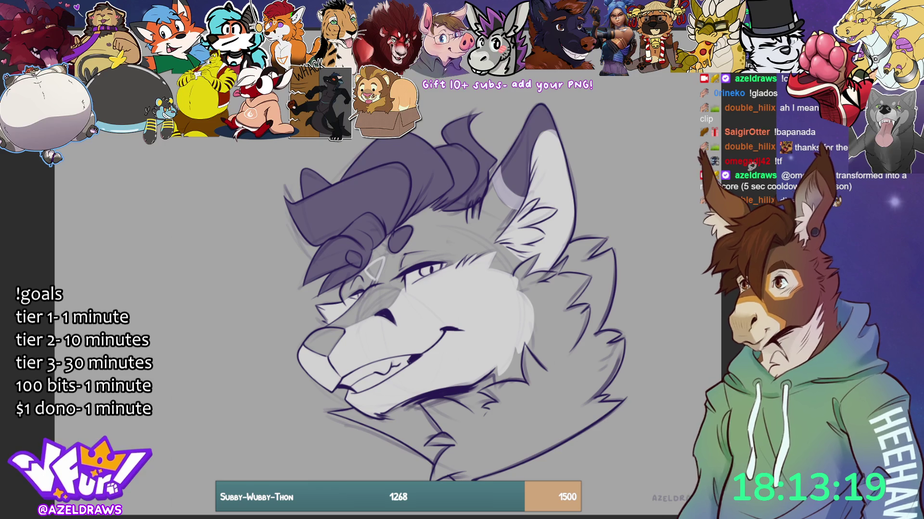
- Fill the nose solid dark purple and outline the chin and neck area, undoing a stray cheek line
mouse_move(327, 327)
mouse_down()
mouse_move(308, 329)
mouse_move(336, 354)
mouse_move(355, 321)
mouse_up()
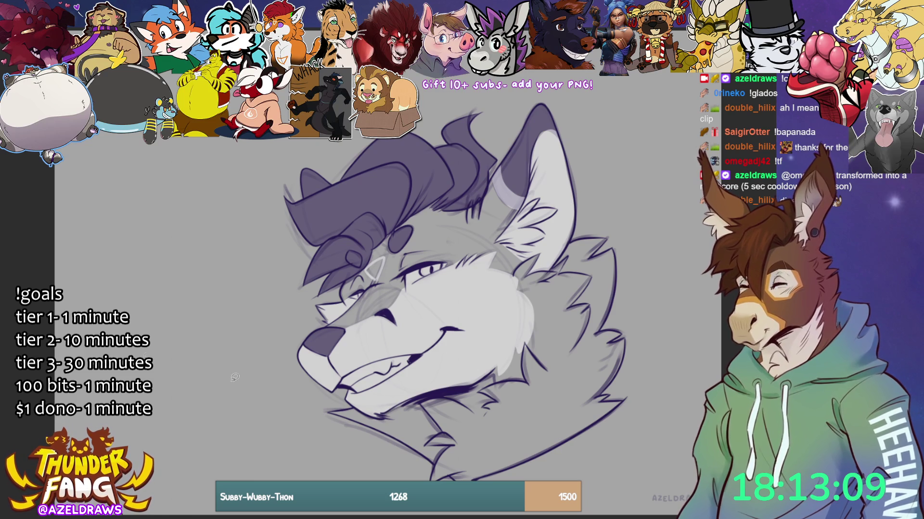
mouse_move(385, 415)
mouse_down()
mouse_move(408, 444)
mouse_move(448, 460)
mouse_move(500, 356)
mouse_up()
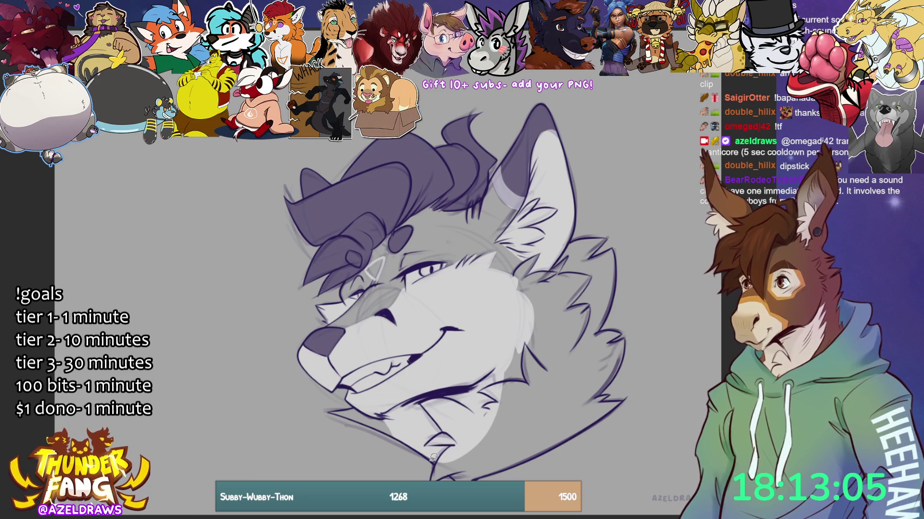
mouse_move(436, 462)
mouse_down()
mouse_move(436, 480)
mouse_move(490, 474)
mouse_move(515, 380)
mouse_up()
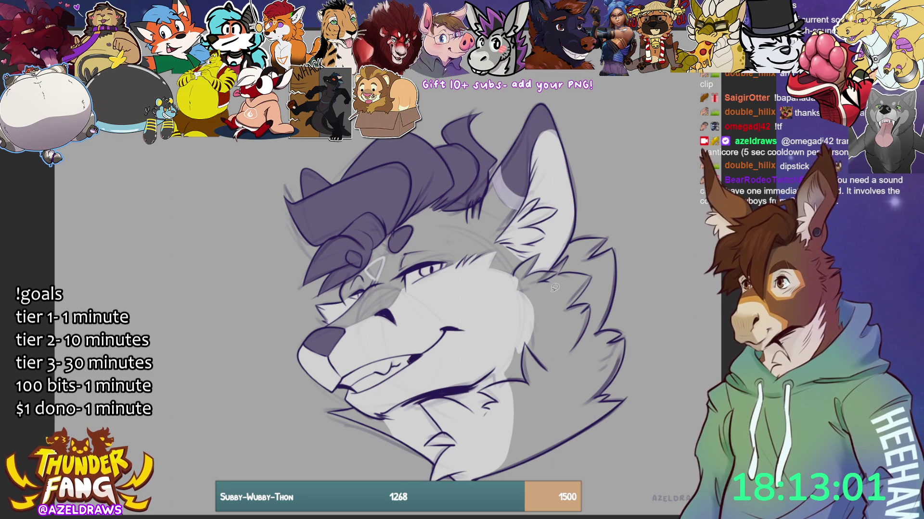
mouse_move(525, 345)
mouse_down()
mouse_move(524, 368)
mouse_move(539, 391)
mouse_move(526, 453)
mouse_move(473, 477)
mouse_move(548, 448)
mouse_move(538, 435)
mouse_move(506, 467)
mouse_up()
key(ctrl+z)
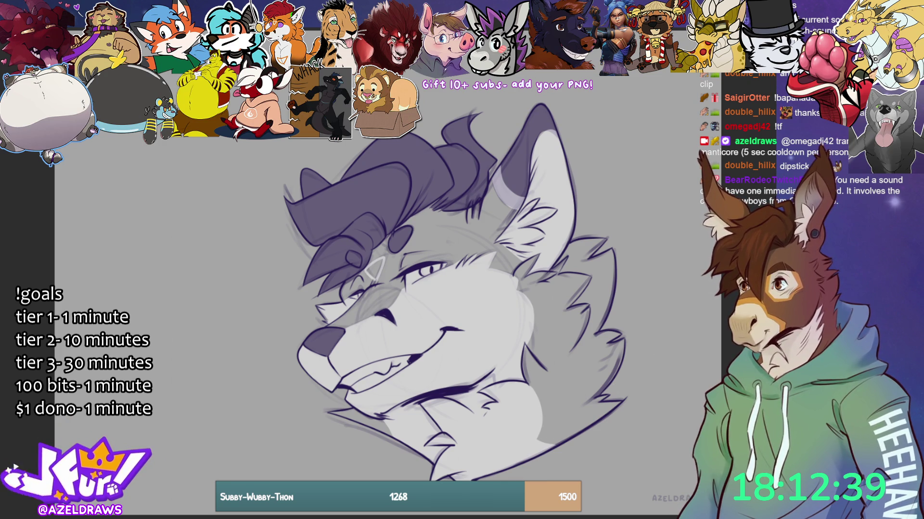
- Undo stray chin and neck strokes, erase faint sketch lines around ear and cheek, and fill the teeth white
mouse_move(557, 445)
mouse_down()
mouse_move(546, 431)
mouse_move(561, 365)
mouse_move(533, 348)
mouse_up()
key(ctrl+z)
key(ctrl+z)
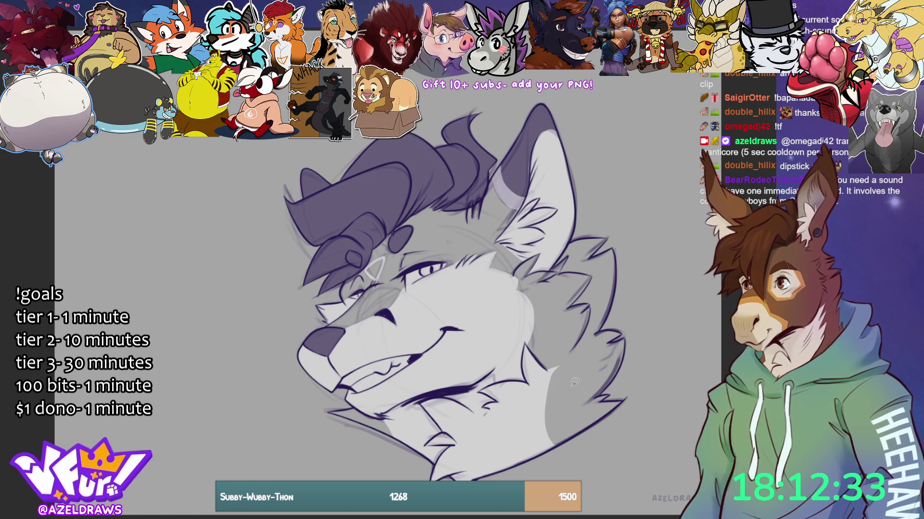
mouse_move(546, 373)
mouse_down()
mouse_move(562, 364)
mouse_move(553, 420)
mouse_move(562, 445)
mouse_move(534, 447)
mouse_up()
key(ctrl+z)
key(ctrl+z)
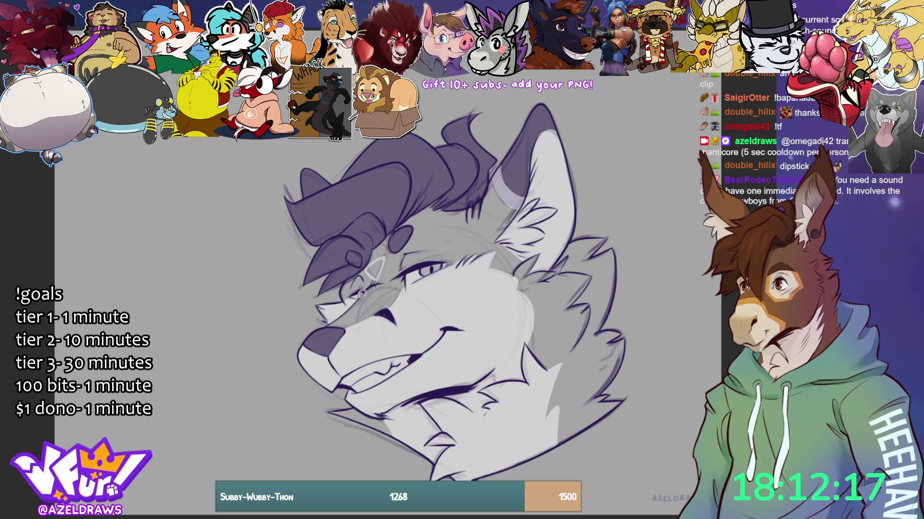
drag(447, 165, 587, 296)
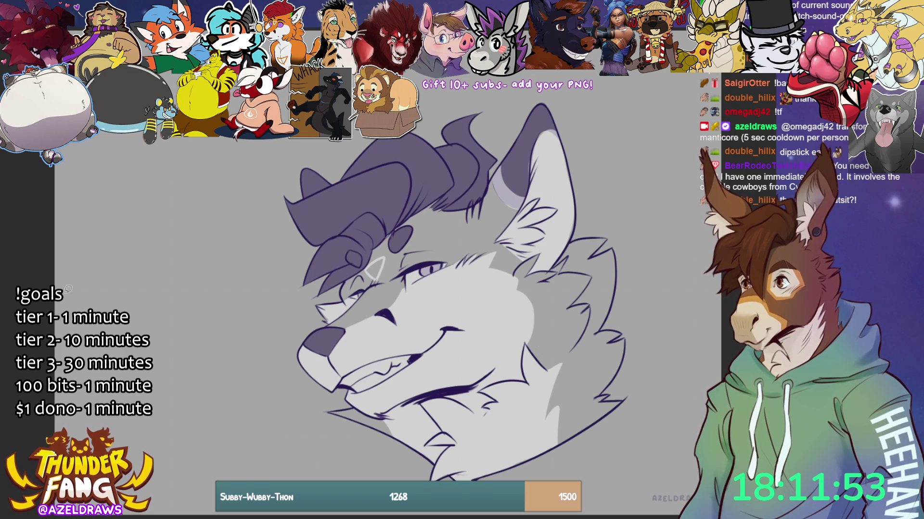
mouse_move(340, 371)
mouse_down()
mouse_move(339, 389)
mouse_move(377, 394)
mouse_move(421, 344)
mouse_move(344, 371)
mouse_up()
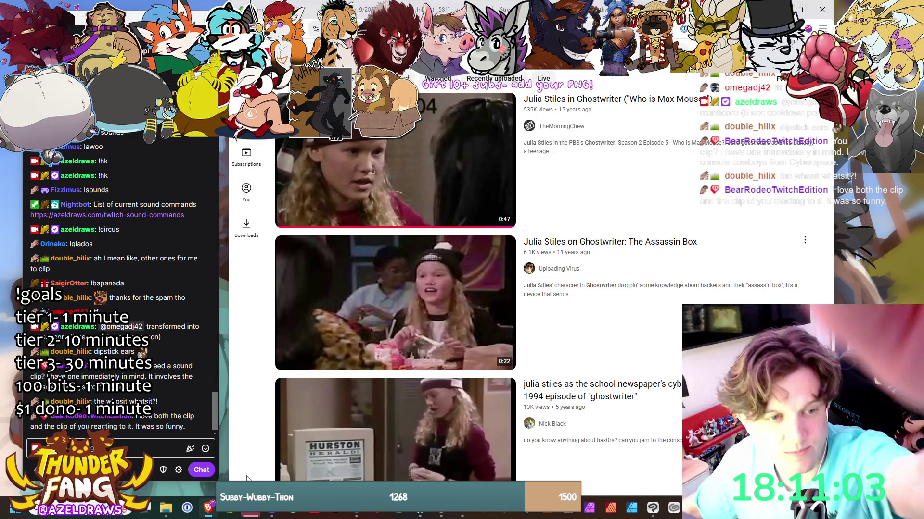
- Play the first Ghostwriter search result and enlarge the browser window so the address bar shows
mouse_move(479, 346)
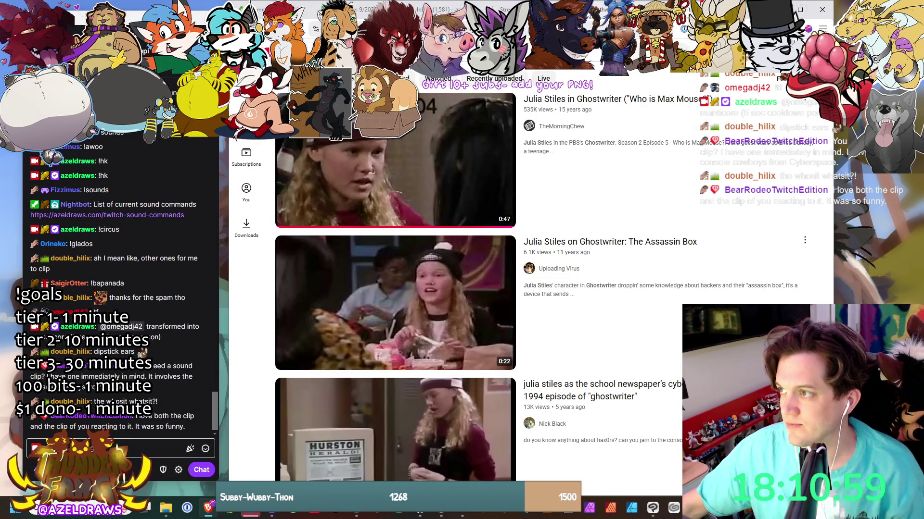
click(447, 200)
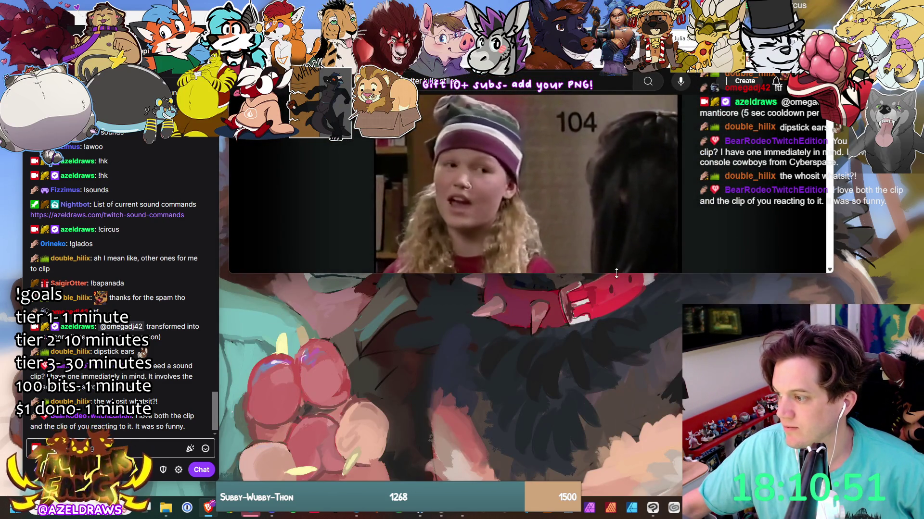
drag(614, 274, 619, 423)
mouse_move(760, 38)
mouse_down()
mouse_move(760, 117)
mouse_move(740, 117)
mouse_up()
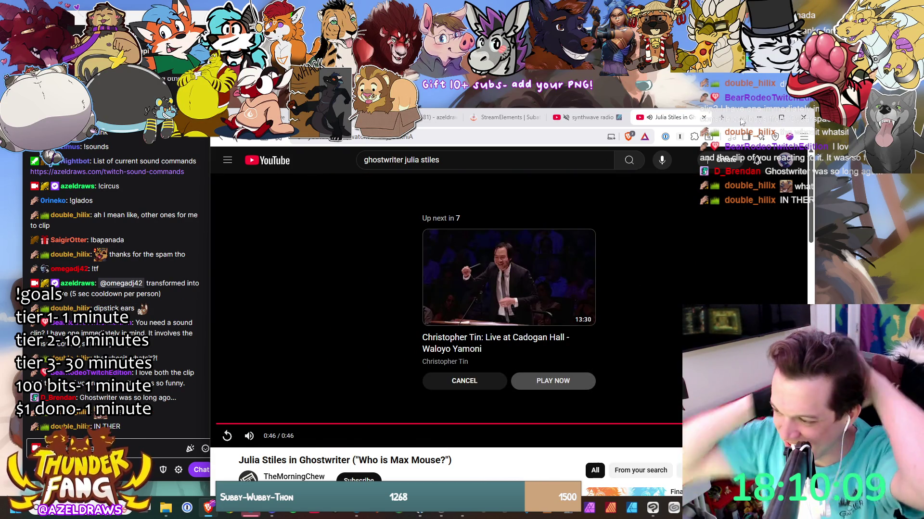
- Replay the clip, pause at 0:10, resume from about 0:07, and bring up the address's copy options
click(228, 425)
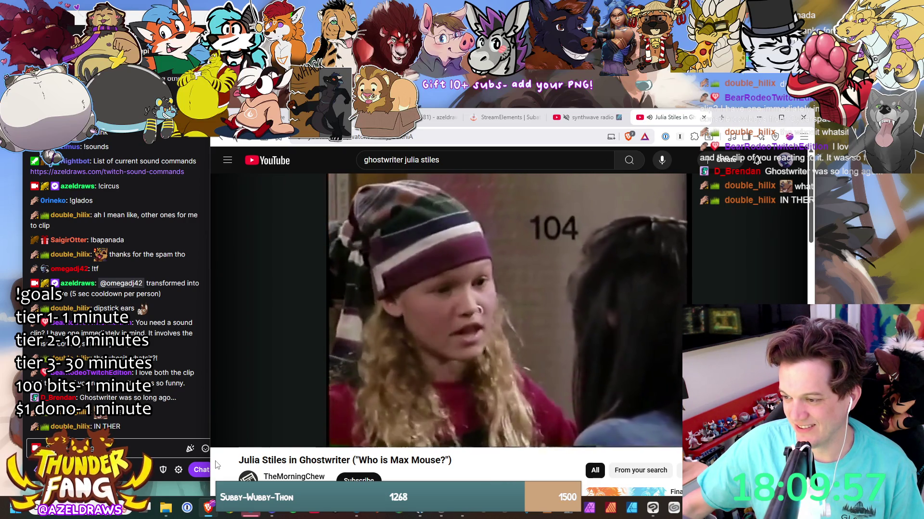
click(227, 436)
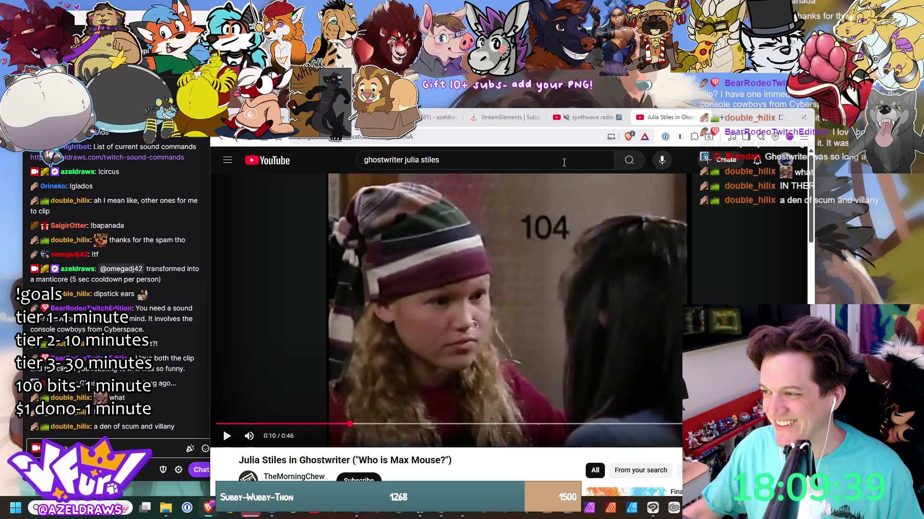
click(304, 424)
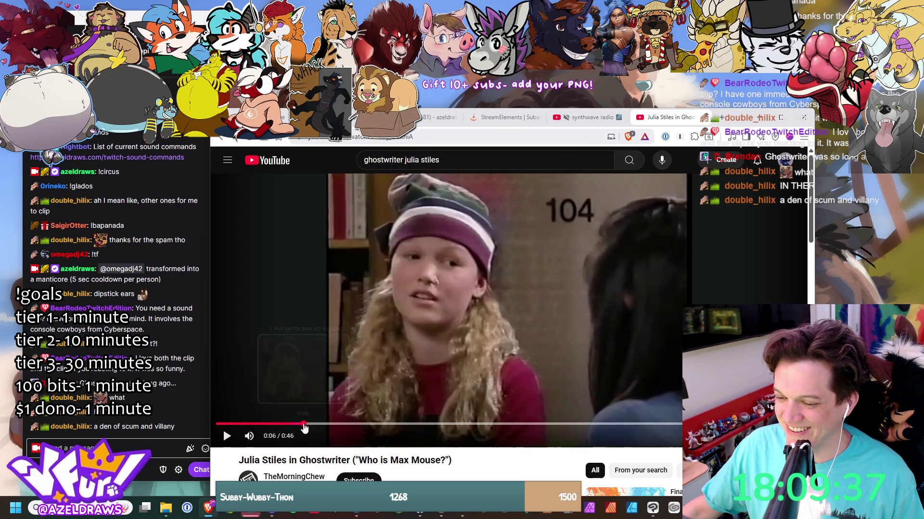
click(227, 436)
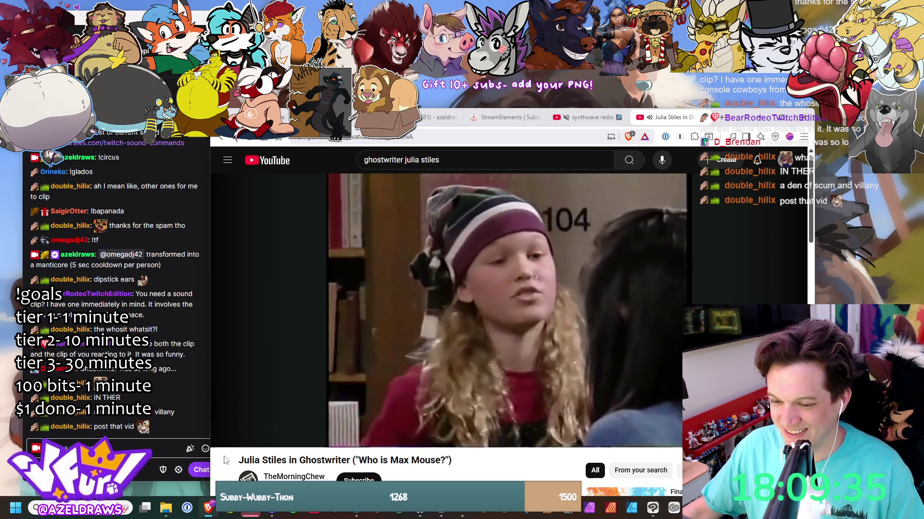
click(372, 137)
right_click(371, 137)
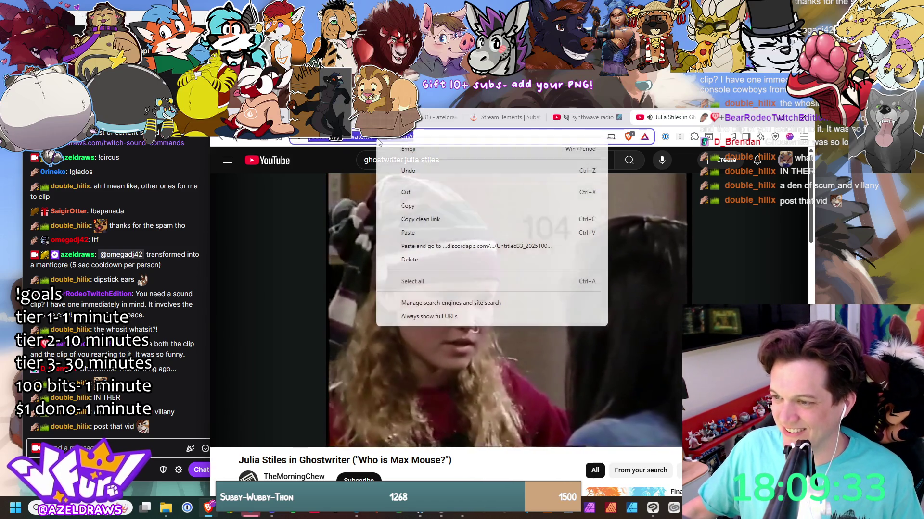
- Copy the Ghostwriter video's web address and stop playback as the clip finishes
click(387, 207)
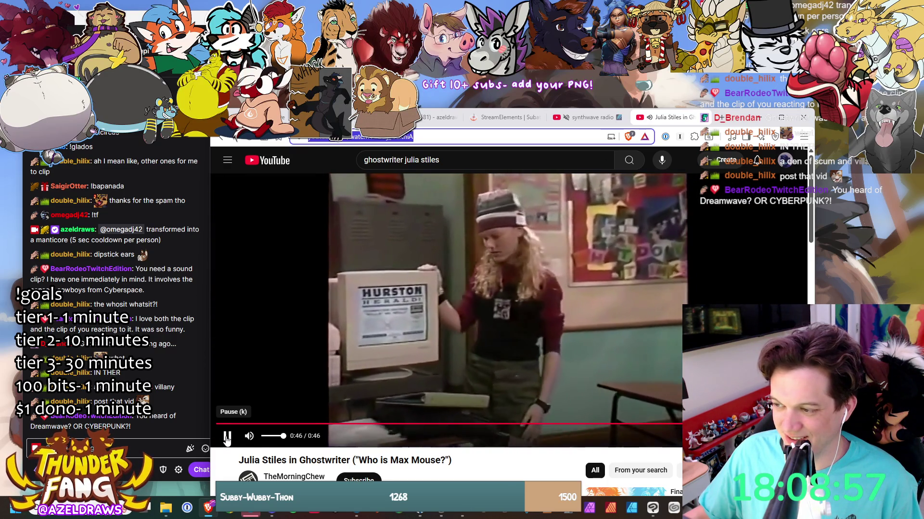
click(227, 438)
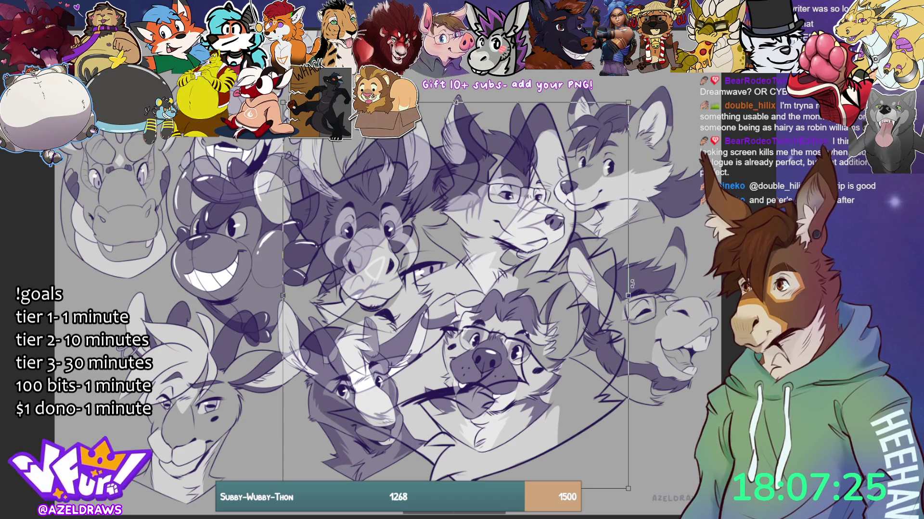
- Scale the canine head to about half size, move it to the sheet's top, and fit the canvas to the window
key(ctrl+t)
drag(583, 296, 444, 295)
mouse_move(440, 348)
mouse_down()
mouse_move(466, 147)
mouse_move(539, 143)
mouse_move(471, 141)
mouse_up()
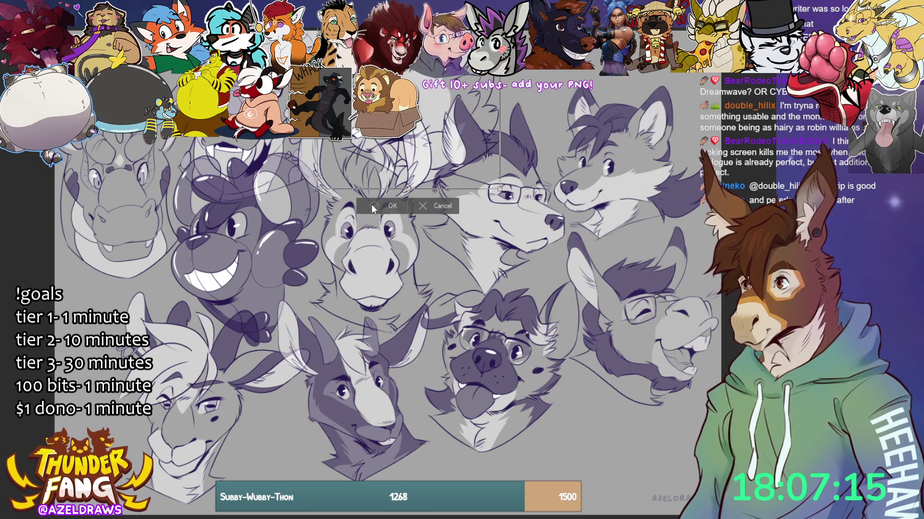
key(Return)
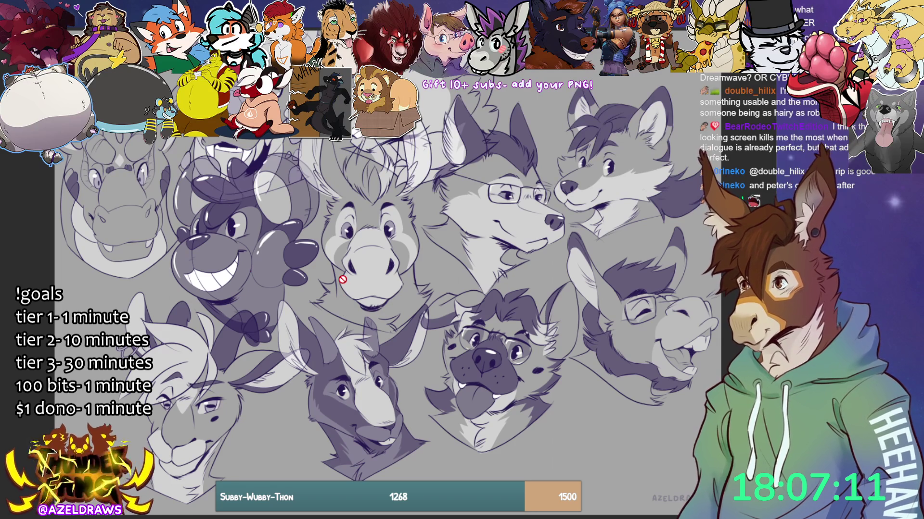
key(ctrl+0)
scroll(371, 215, up, 1)
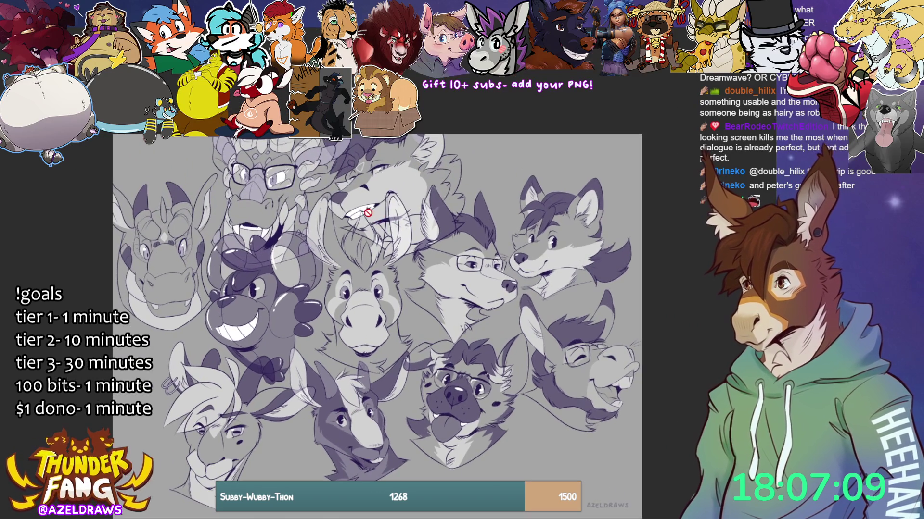
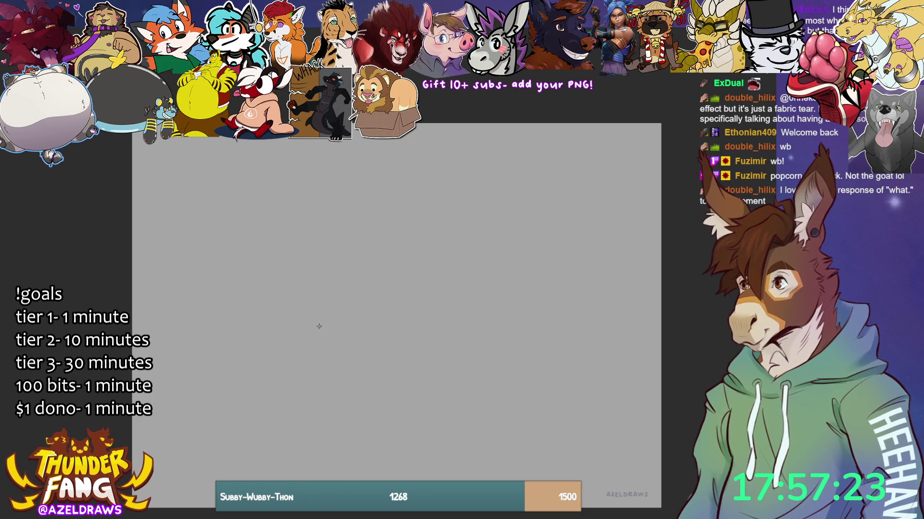
- Sketch the head circle, then cross it with curved horizontal and vertical guidelines
mouse_move(469, 302)
mouse_down()
mouse_move(363, 385)
mouse_move(308, 240)
mouse_move(300, 308)
mouse_up()
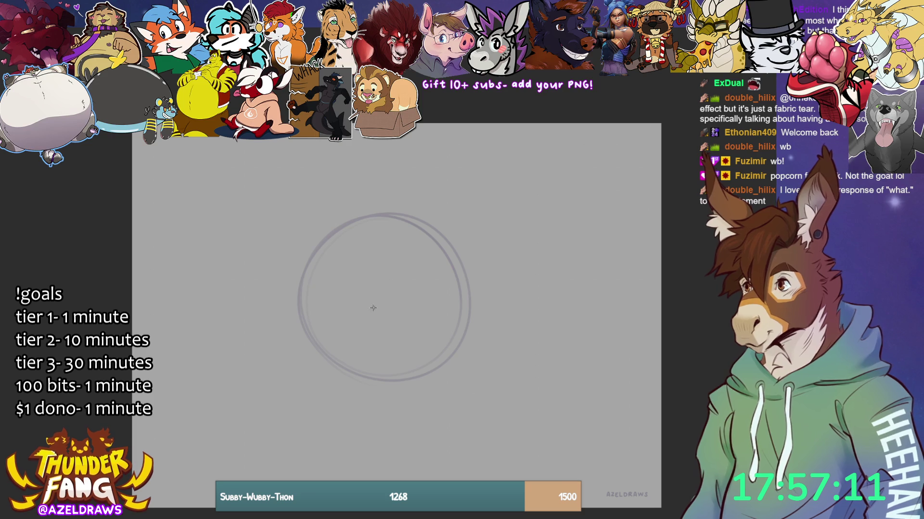
drag(304, 284, 463, 315)
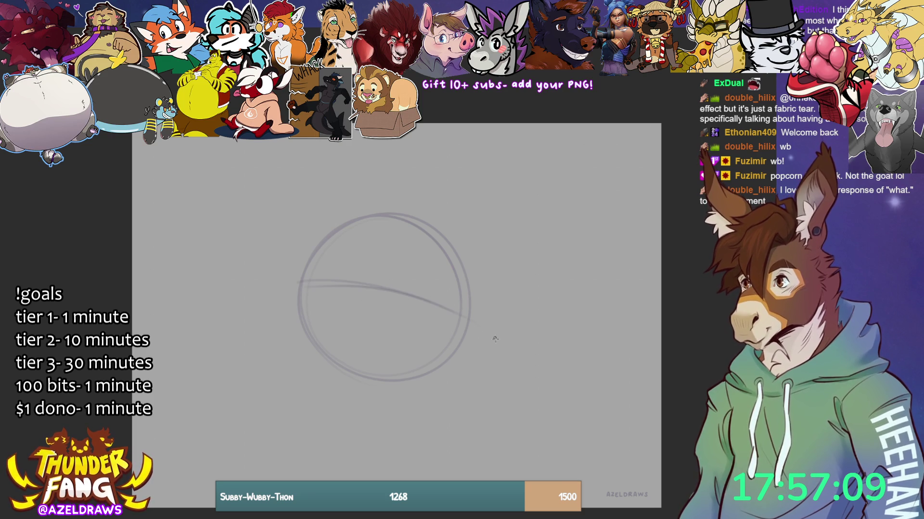
drag(438, 258, 416, 373)
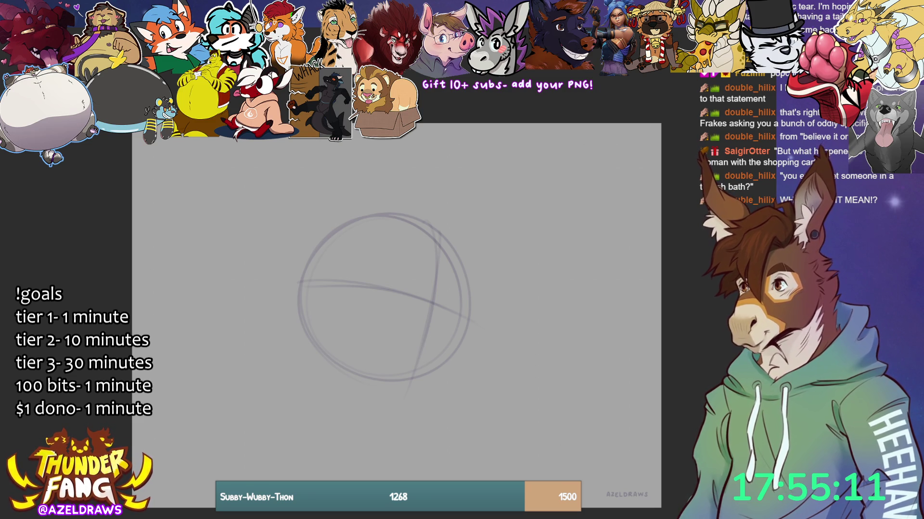
mouse_move(356, 336)
mouse_down()
mouse_move(435, 290)
mouse_move(467, 308)
mouse_up()
- Outline a long muzzle extending right from the head circle, closing its front toward the jaw
mouse_move(417, 290)
mouse_down()
mouse_move(347, 332)
mouse_move(356, 372)
mouse_move(409, 417)
mouse_up()
mouse_move(474, 307)
mouse_down()
mouse_move(531, 335)
mouse_move(529, 372)
mouse_up()
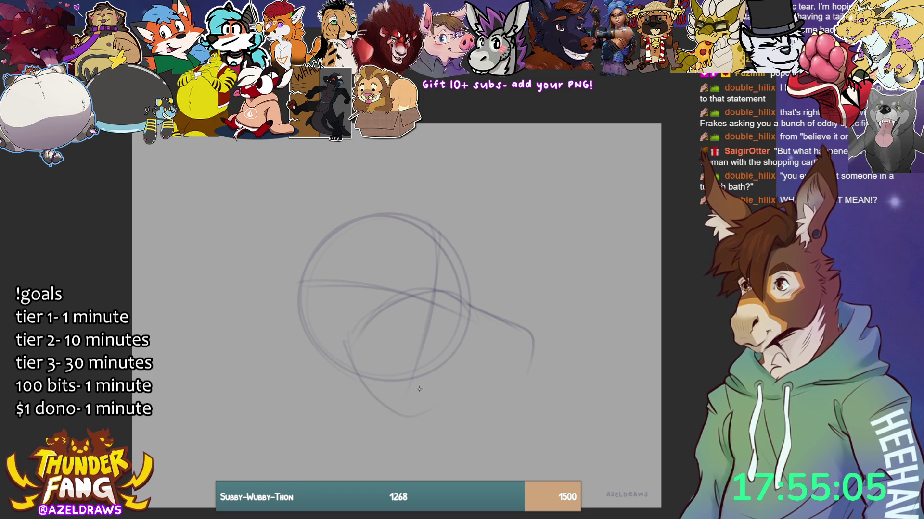
mouse_move(464, 396)
mouse_down()
mouse_move(497, 384)
mouse_move(495, 402)
mouse_move(508, 397)
mouse_up()
drag(535, 360, 506, 400)
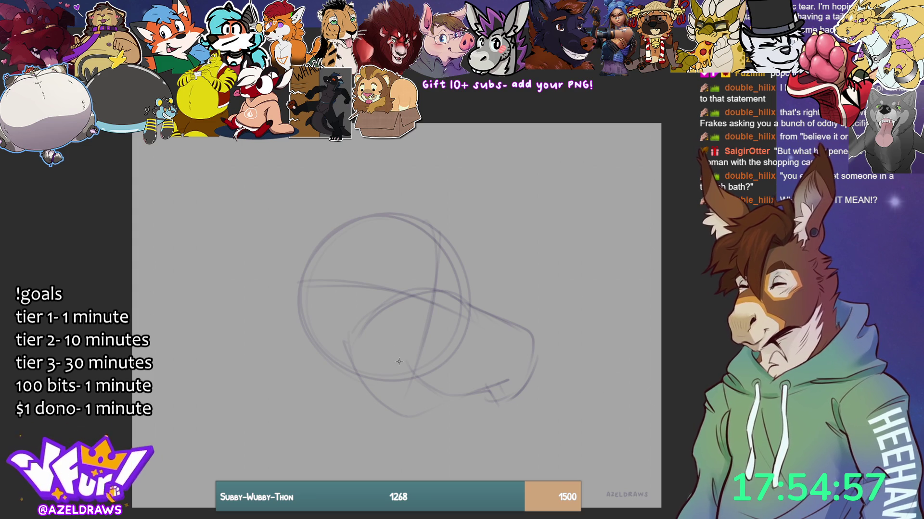
- Mark the eye as a double dash, redoing the misplaced first stroke
drag(394, 336, 408, 358)
key(ctrl+z)
key(ctrl+z)
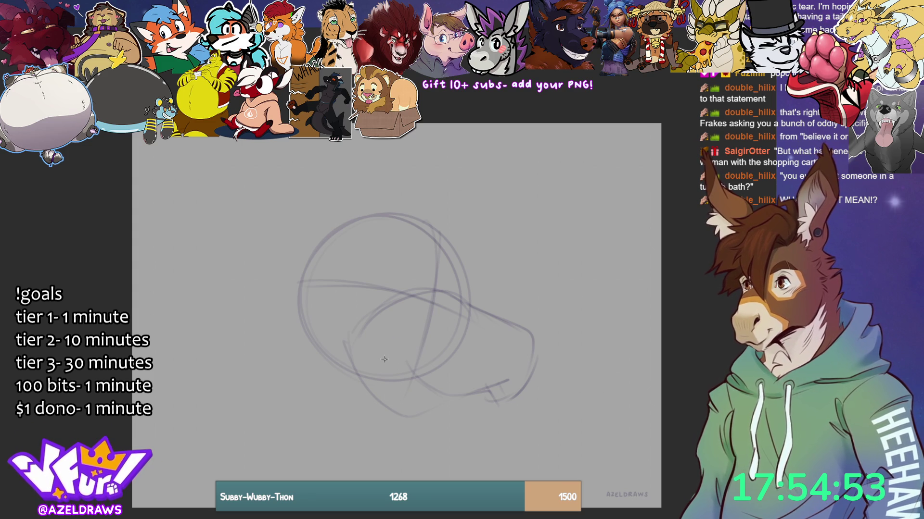
mouse_move(398, 321)
mouse_down()
mouse_move(371, 328)
mouse_move(414, 370)
mouse_up()
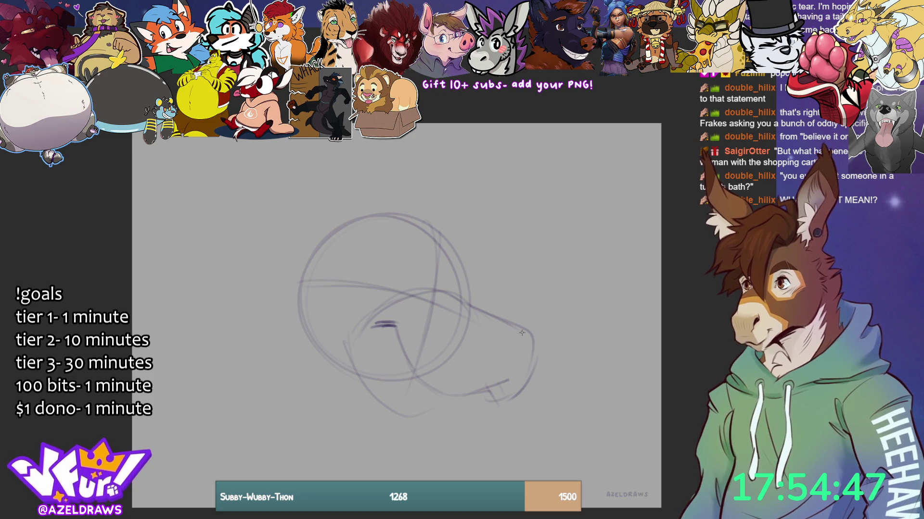
- Refine the snout's lines and redraw its top line, adding short strokes above
drag(506, 361, 535, 354)
mouse_move(488, 327)
mouse_down()
mouse_move(506, 319)
mouse_move(540, 350)
mouse_move(531, 359)
mouse_up()
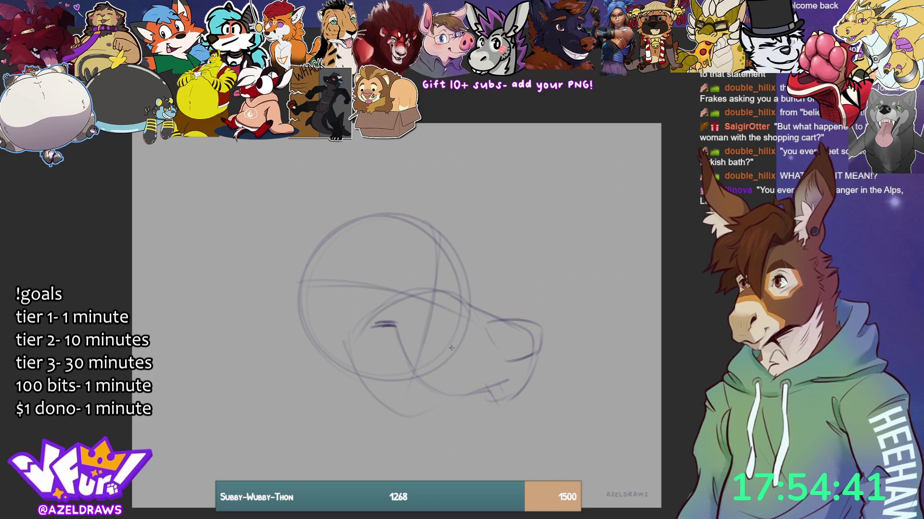
drag(418, 283, 500, 320)
key(ctrl+z)
key(ctrl+z)
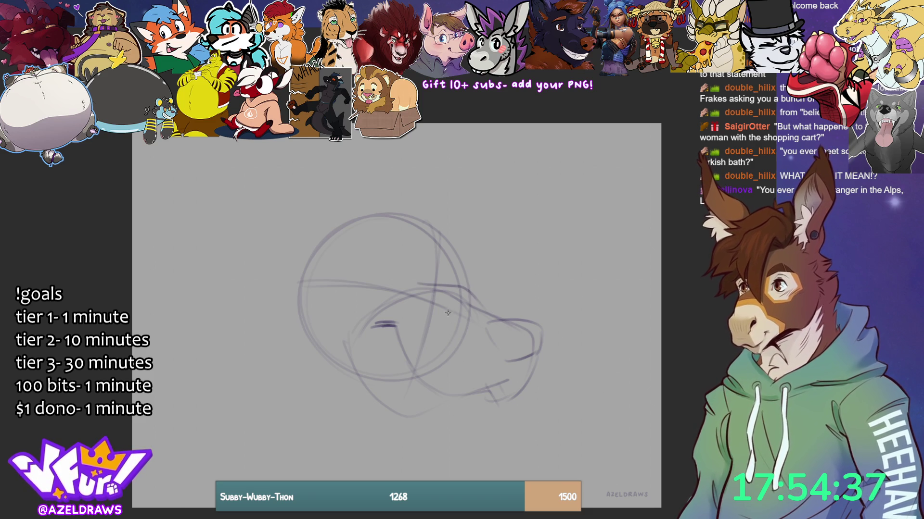
mouse_move(417, 285)
mouse_down()
mouse_move(445, 287)
mouse_move(508, 331)
mouse_up()
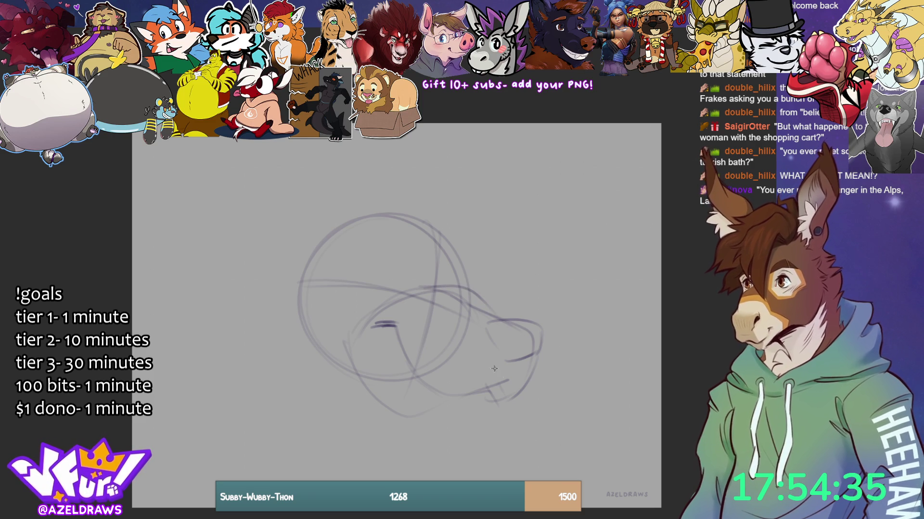
mouse_move(439, 288)
mouse_down()
mouse_move(435, 275)
mouse_move(414, 273)
mouse_up()
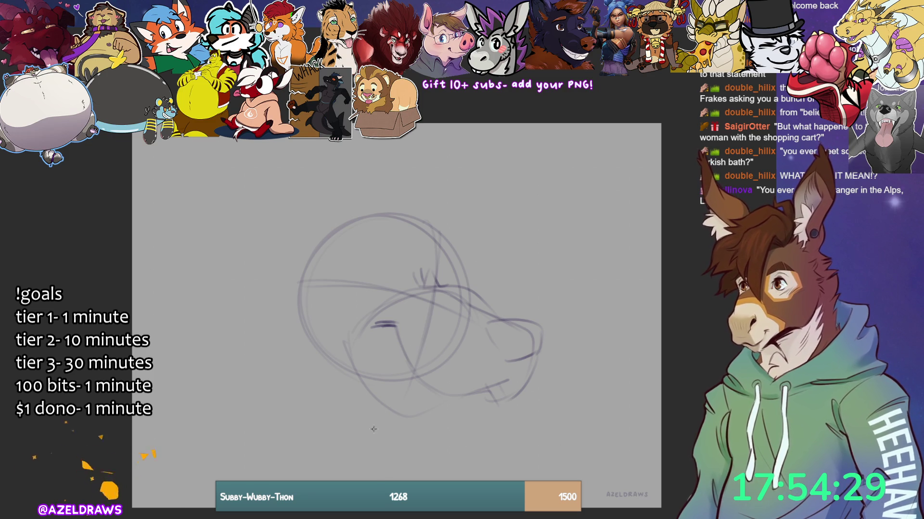
- Sketch the open lower jaw's curve, wavy bottom edge and hatched chin with a small curl
drag(392, 327, 387, 378)
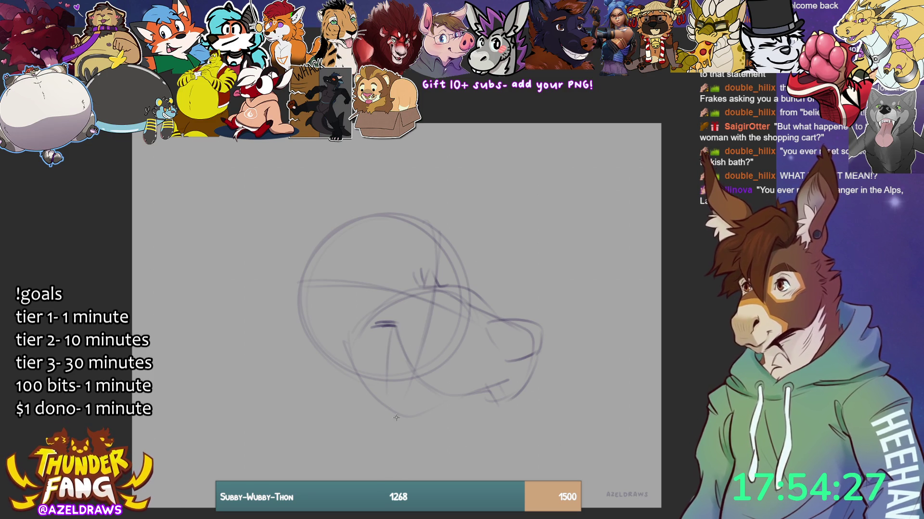
mouse_move(390, 337)
mouse_down()
mouse_move(397, 428)
mouse_move(439, 432)
mouse_move(468, 396)
mouse_move(449, 408)
mouse_up()
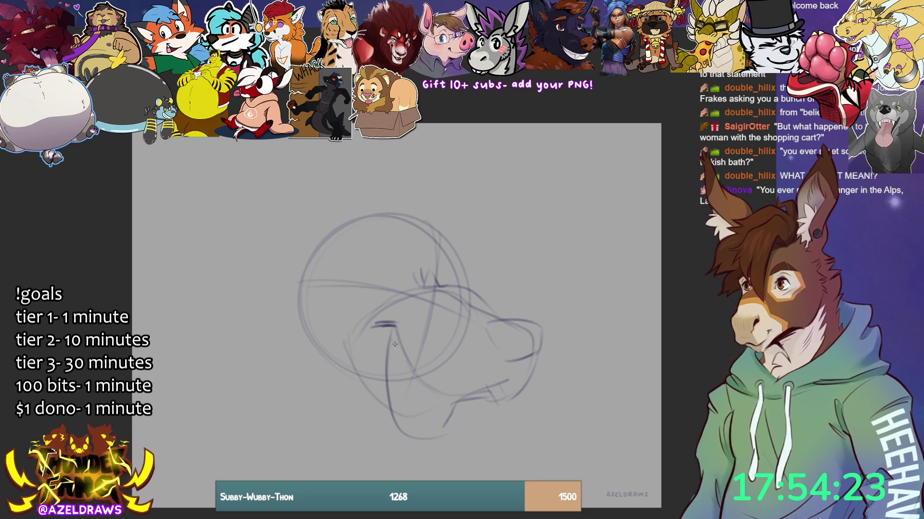
mouse_move(397, 346)
mouse_down()
mouse_move(361, 391)
mouse_move(399, 414)
mouse_move(408, 399)
mouse_move(397, 424)
mouse_move(449, 413)
mouse_move(428, 397)
mouse_up()
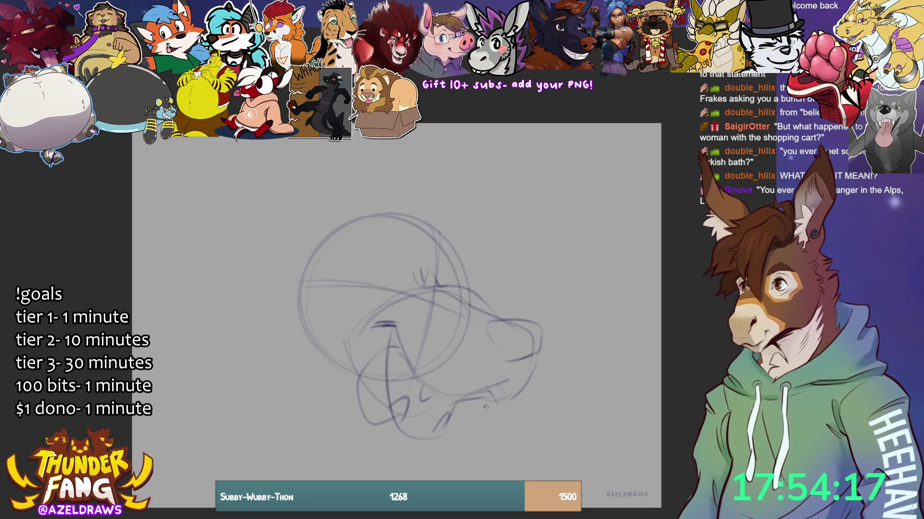
mouse_move(484, 398)
mouse_down()
mouse_move(481, 414)
mouse_move(497, 406)
mouse_up()
mouse_move(445, 391)
mouse_down()
mouse_move(434, 399)
mouse_move(492, 403)
mouse_up()
mouse_move(406, 416)
mouse_down()
mouse_move(441, 436)
mouse_move(445, 414)
mouse_up()
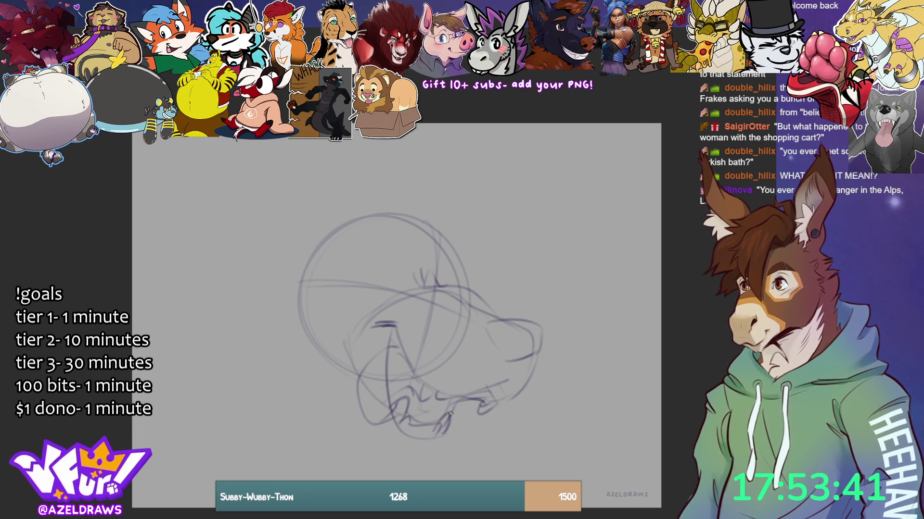
drag(445, 399, 441, 415)
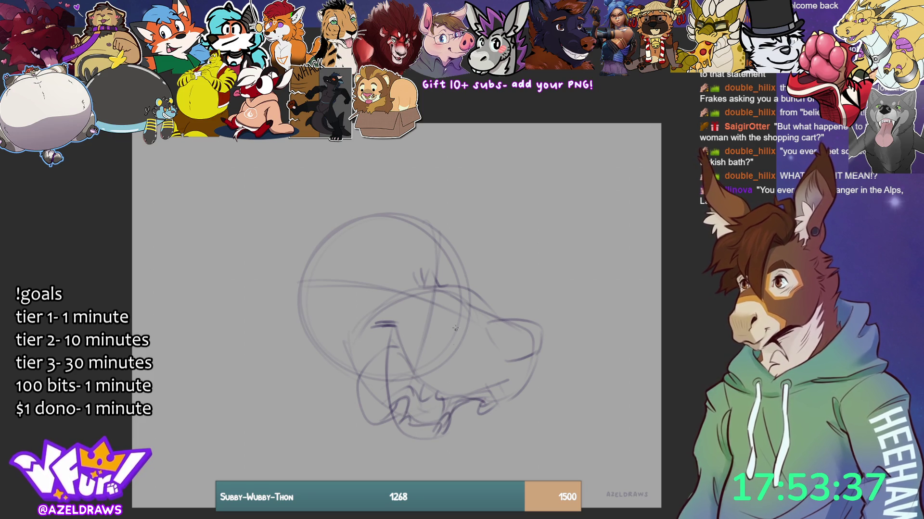
- Draw the eye on the muzzle, a line and nostril beneath, and whiskers at the snout tip
drag(394, 331, 396, 323)
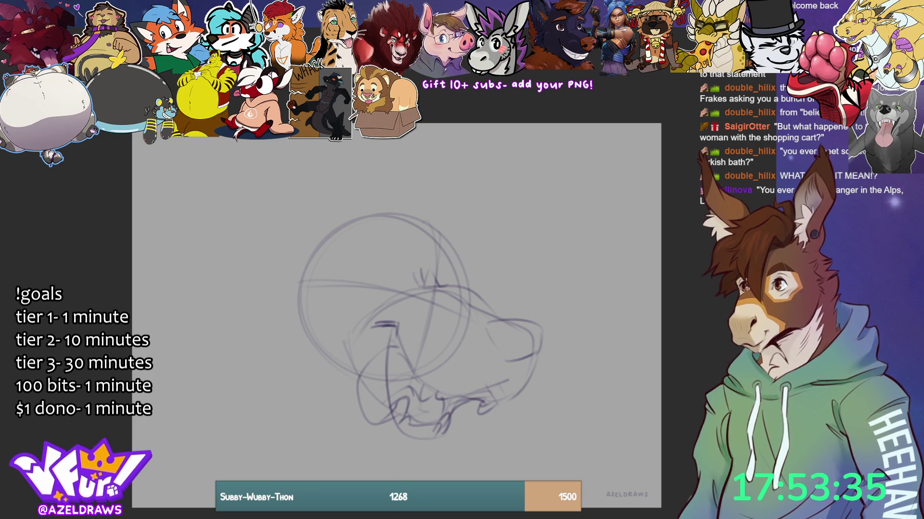
mouse_move(461, 343)
mouse_down()
mouse_move(476, 350)
mouse_move(463, 381)
mouse_up()
mouse_move(526, 367)
mouse_down()
mouse_move(532, 374)
mouse_move(577, 360)
mouse_move(568, 369)
mouse_up()
drag(542, 382, 560, 384)
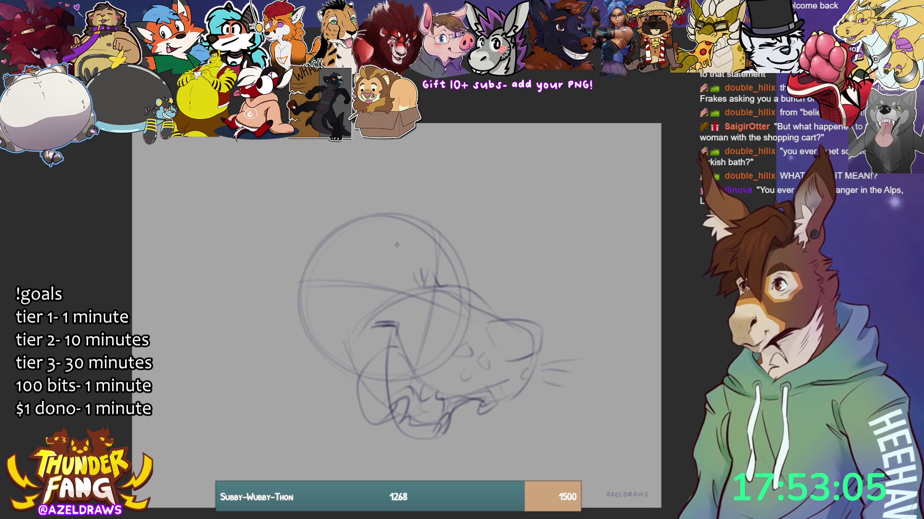
- Sketch a small oval with a brow arch, the head-top curve and a tall ear's edge
mouse_move(383, 245)
mouse_down()
mouse_move(373, 252)
mouse_move(392, 245)
mouse_move(394, 278)
mouse_up()
mouse_move(370, 249)
mouse_down()
mouse_move(402, 248)
mouse_move(382, 250)
mouse_move(411, 264)
mouse_move(412, 277)
mouse_move(452, 267)
mouse_move(470, 274)
mouse_move(467, 282)
mouse_up()
drag(473, 239, 478, 291)
drag(367, 248, 406, 259)
mouse_move(367, 232)
mouse_down()
mouse_move(414, 222)
mouse_move(412, 246)
mouse_up()
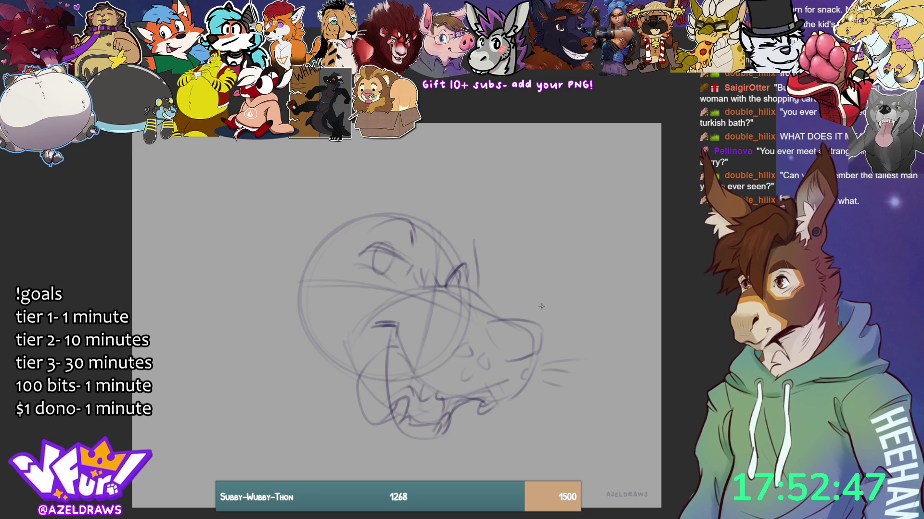
drag(448, 264, 462, 251)
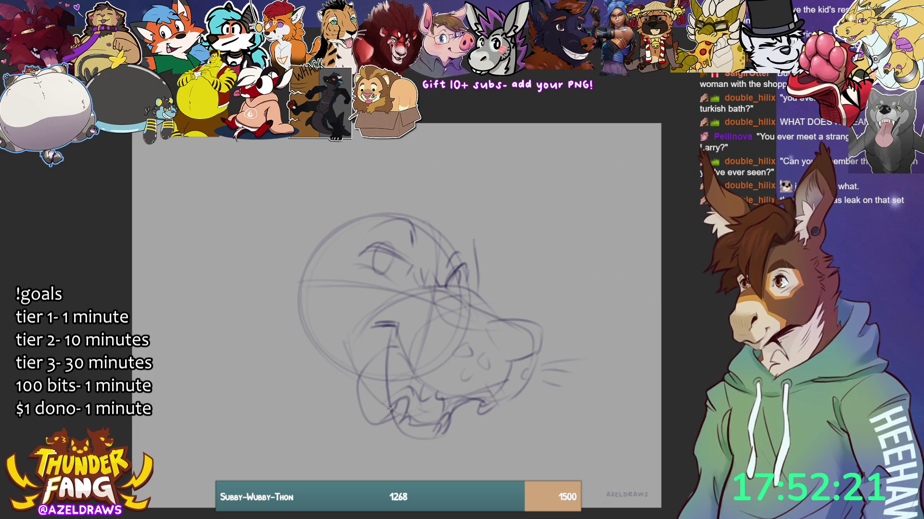
- Add fur strokes under the jaw and chin, plus an ear curve atop the head
mouse_move(364, 422)
mouse_down()
mouse_move(369, 435)
mouse_move(437, 448)
mouse_up()
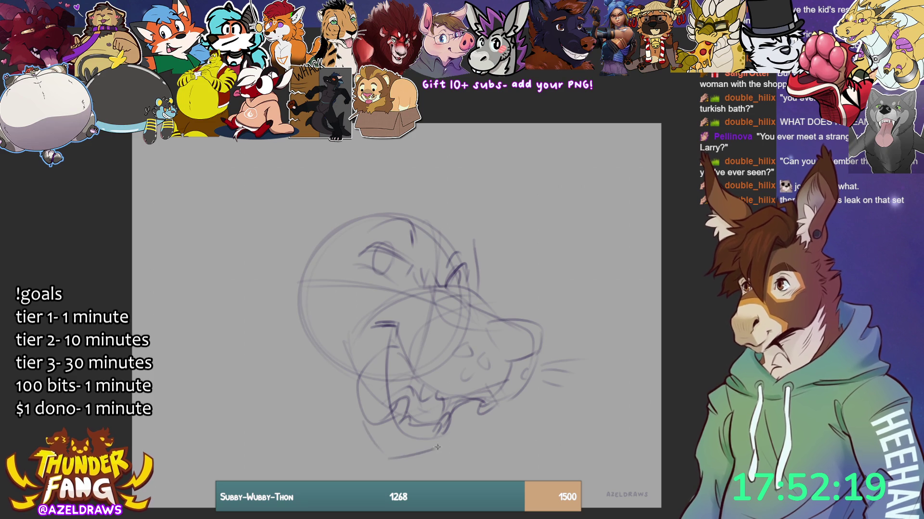
mouse_move(378, 465)
mouse_down()
mouse_move(417, 450)
mouse_move(402, 463)
mouse_up()
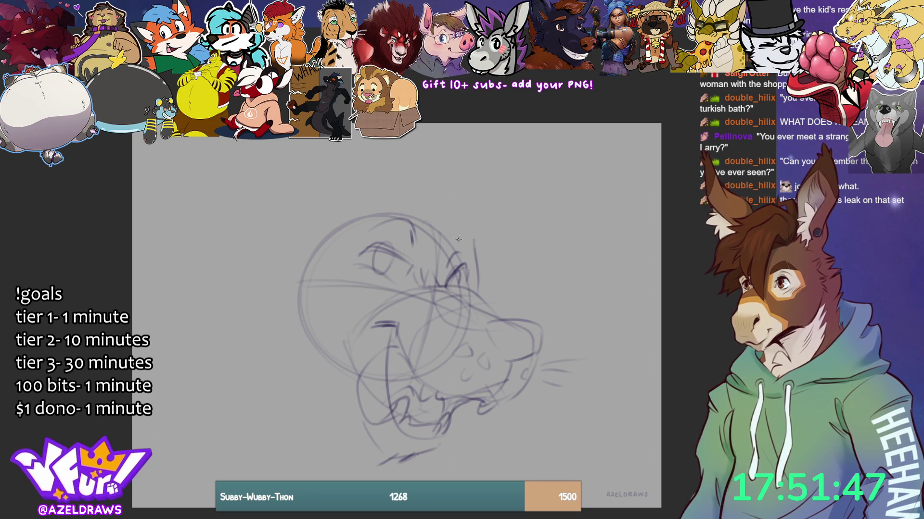
mouse_move(461, 254)
mouse_down()
mouse_move(458, 235)
mouse_move(448, 243)
mouse_up()
- Extend the head top, draw the back of the head, and add spiky fur tufts on the left
drag(404, 214, 417, 202)
mouse_move(430, 206)
mouse_down()
mouse_move(432, 224)
mouse_move(430, 206)
mouse_up()
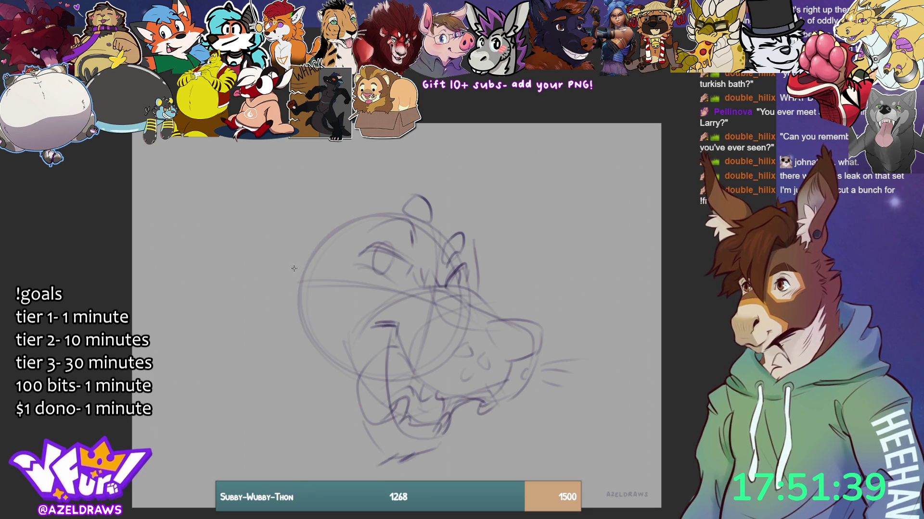
mouse_move(313, 248)
mouse_down()
mouse_move(299, 258)
mouse_move(323, 368)
mouse_up()
drag(260, 294, 332, 377)
mouse_move(307, 237)
mouse_down()
mouse_move(276, 206)
mouse_move(274, 238)
mouse_up()
drag(282, 237, 239, 249)
drag(257, 250, 208, 278)
drag(248, 285, 221, 304)
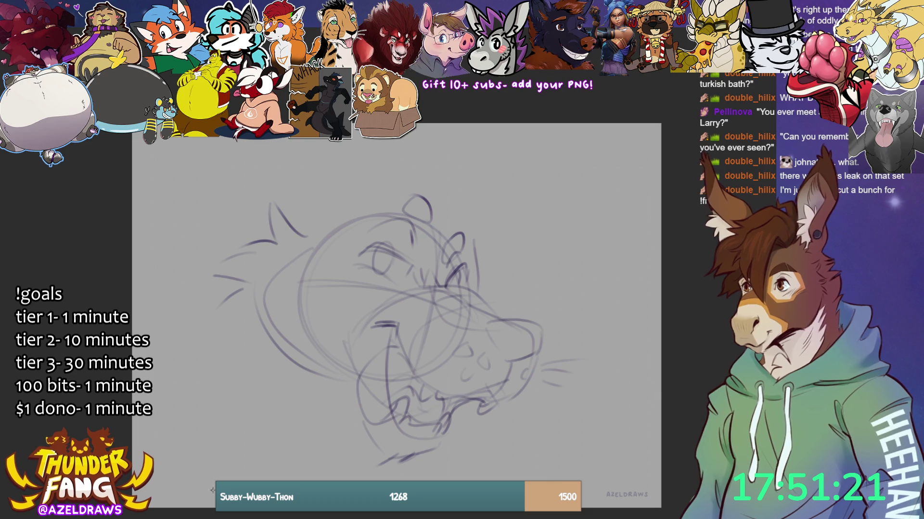
- Sketch the cheek, neck and long shoulder lines at lower left, redoing the neck once
mouse_move(219, 306)
mouse_down()
mouse_move(235, 375)
mouse_move(269, 365)
mouse_move(266, 347)
mouse_move(288, 441)
mouse_up()
mouse_move(259, 362)
mouse_down()
mouse_move(268, 416)
mouse_move(241, 414)
mouse_move(255, 433)
mouse_up()
drag(238, 434, 269, 442)
drag(192, 445, 296, 481)
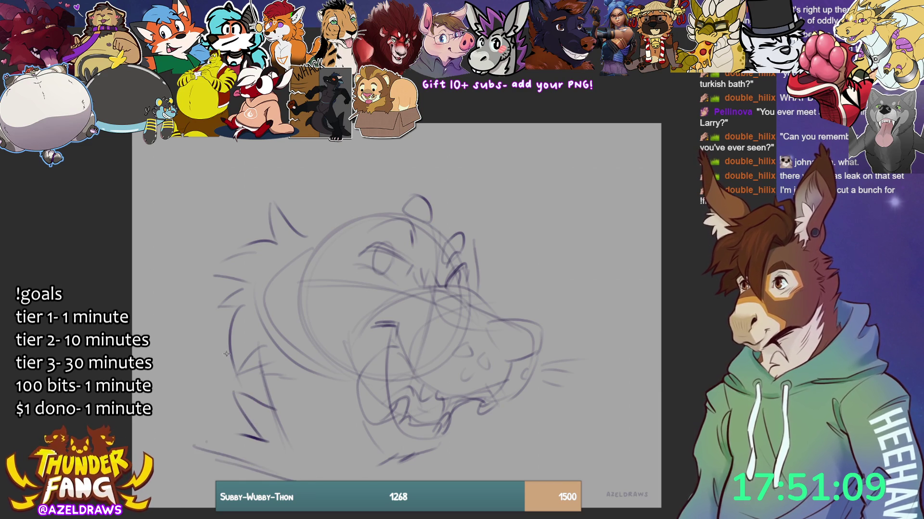
key(ctrl+z)
key(ctrl+z)
key(ctrl+z)
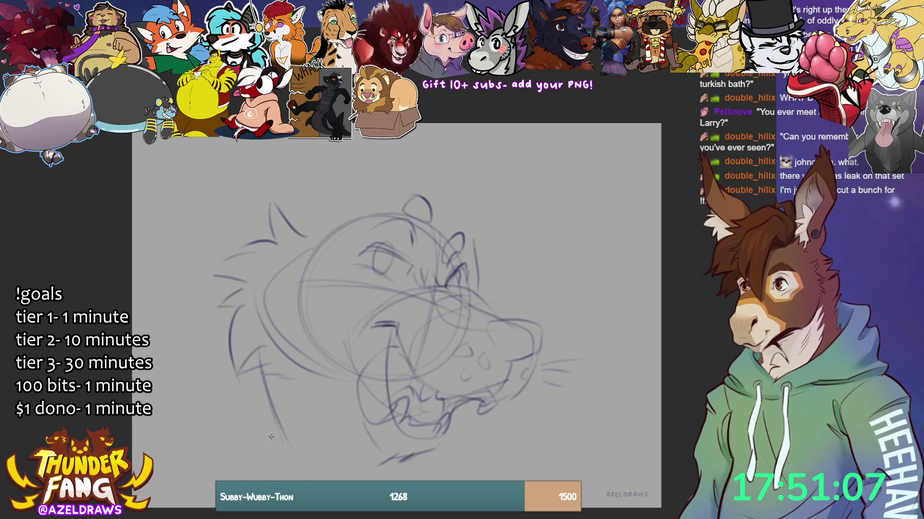
drag(223, 341, 202, 339)
mouse_move(215, 332)
mouse_down()
mouse_move(185, 368)
mouse_move(198, 389)
mouse_up()
mouse_move(209, 396)
mouse_down()
mouse_move(180, 400)
mouse_move(277, 457)
mouse_up()
mouse_move(189, 430)
mouse_down()
mouse_move(376, 481)
mouse_move(436, 455)
mouse_up()
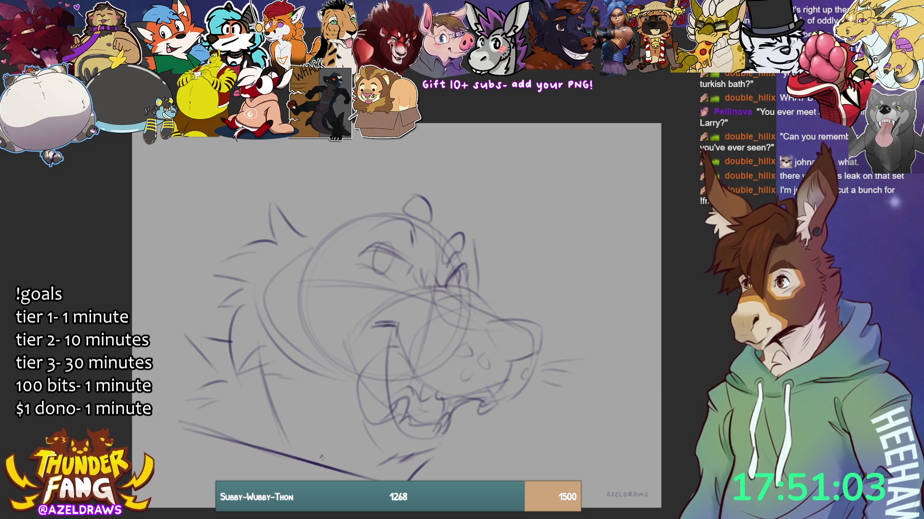
drag(329, 384, 366, 439)
drag(334, 403, 369, 448)
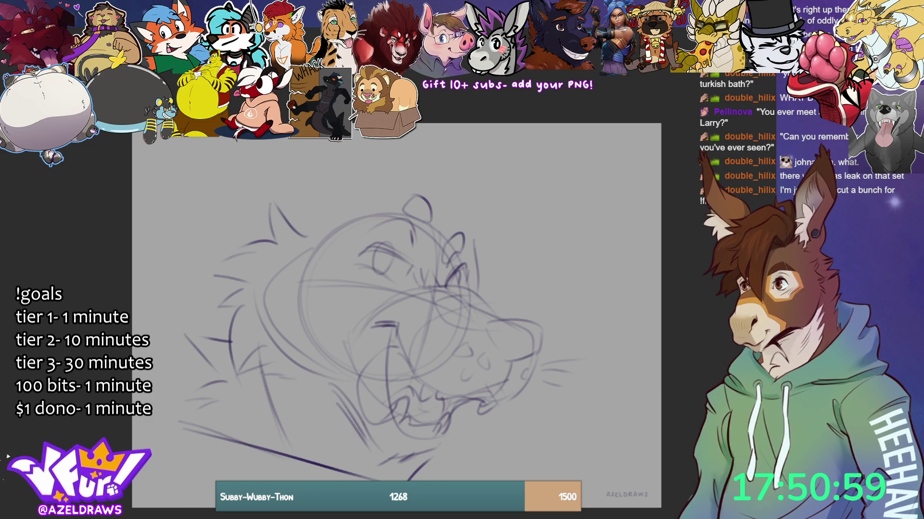
key(ctrl+t)
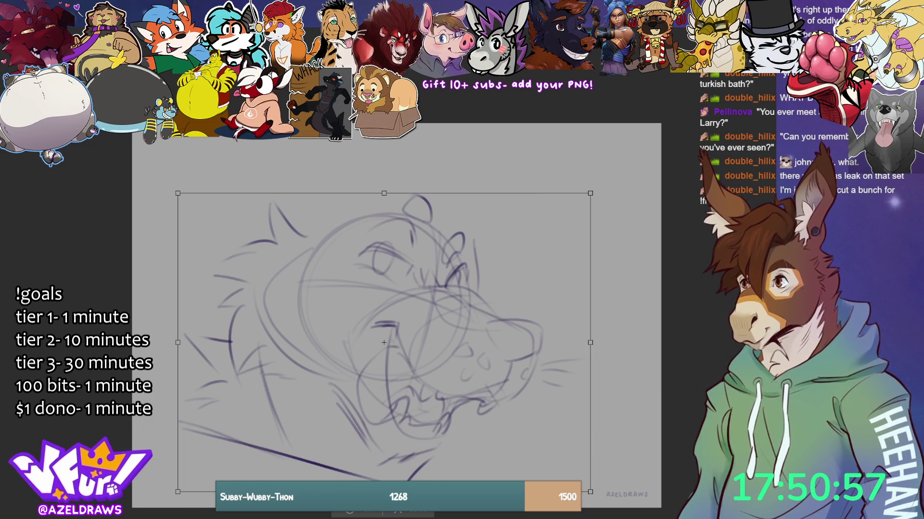
- Scale the head sketch down, shift it down-right, and start the left ear's base
drag(417, 193, 386, 244)
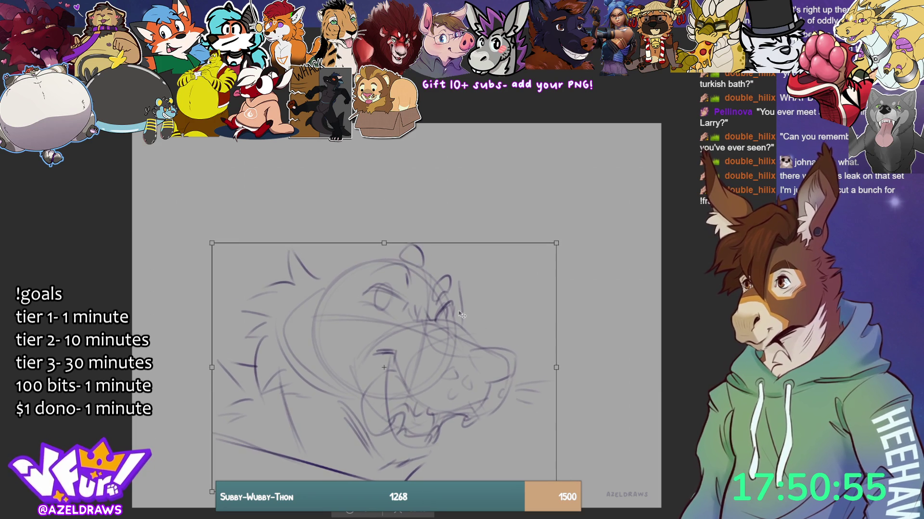
drag(462, 314, 466, 325)
key(Return)
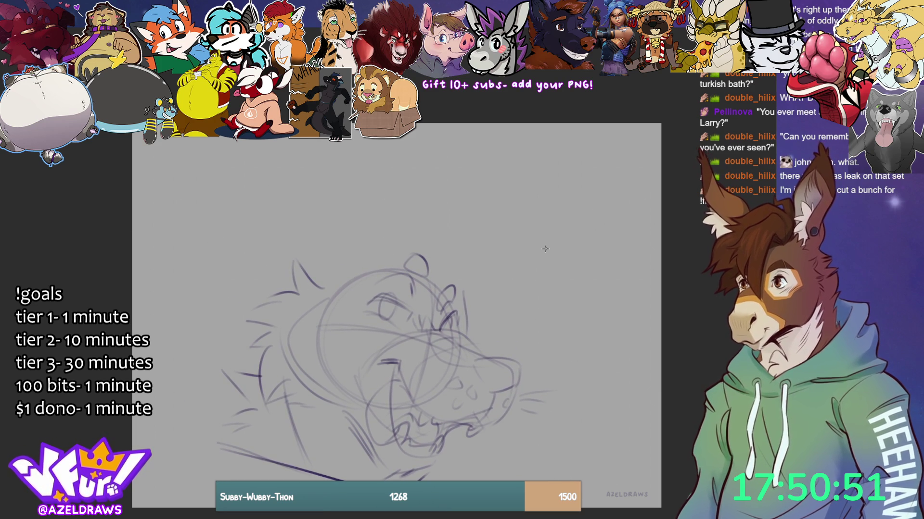
mouse_move(289, 254)
mouse_down()
mouse_move(282, 273)
mouse_move(293, 291)
mouse_move(303, 268)
mouse_up()
drag(306, 246, 307, 260)
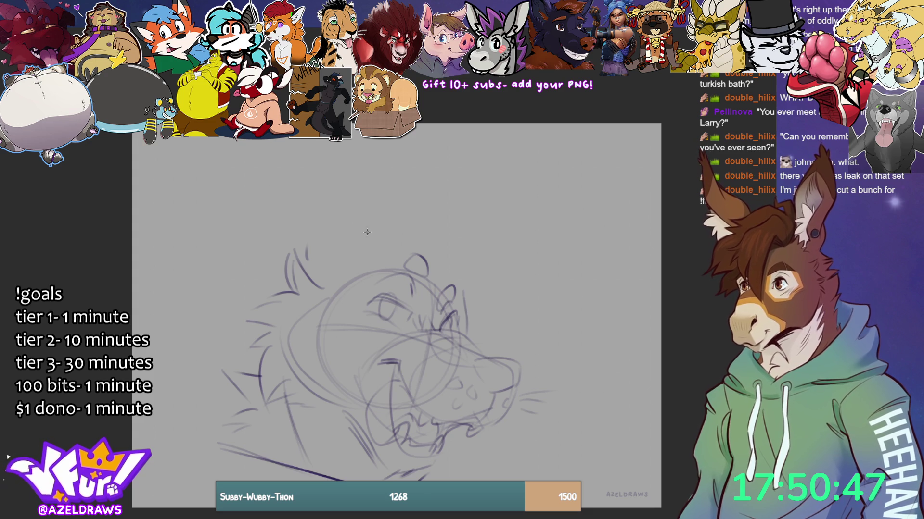
- Outline the tall left ear and redraw the right ear's outer edge and pointed tip
mouse_move(366, 230)
mouse_down()
mouse_move(358, 143)
mouse_move(296, 215)
mouse_move(294, 269)
mouse_up()
drag(361, 142, 372, 247)
mouse_move(451, 257)
mouse_down()
mouse_move(531, 183)
mouse_move(482, 290)
mouse_up()
key(ctrl+z)
key(ctrl+z)
mouse_move(438, 246)
mouse_down()
mouse_move(537, 188)
mouse_move(523, 235)
mouse_move(485, 292)
mouse_up()
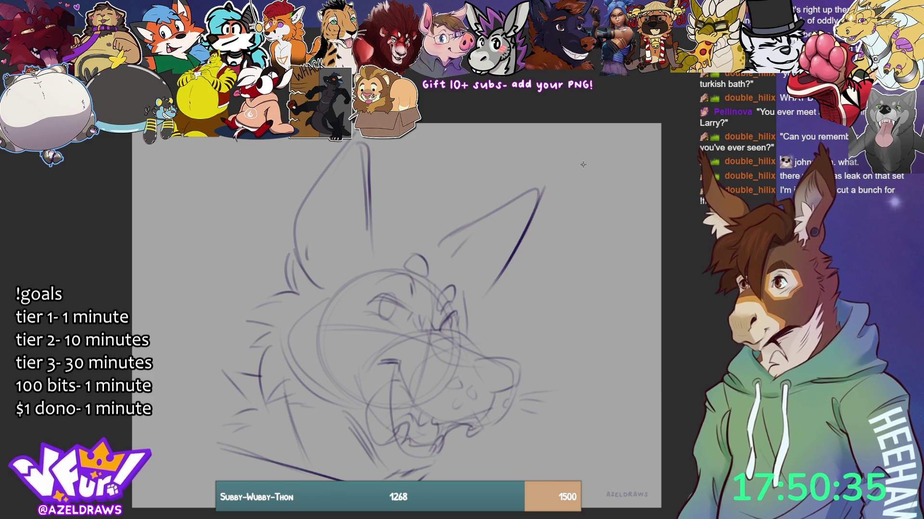
mouse_move(375, 201)
mouse_down()
mouse_move(392, 179)
mouse_move(424, 182)
mouse_move(376, 216)
mouse_up()
mouse_move(418, 186)
mouse_down()
mouse_move(477, 183)
mouse_move(426, 245)
mouse_move(473, 296)
mouse_move(499, 288)
mouse_up()
- Add the right ear's pointed edges and lower edge, with light strokes beneath it
drag(471, 231, 513, 227)
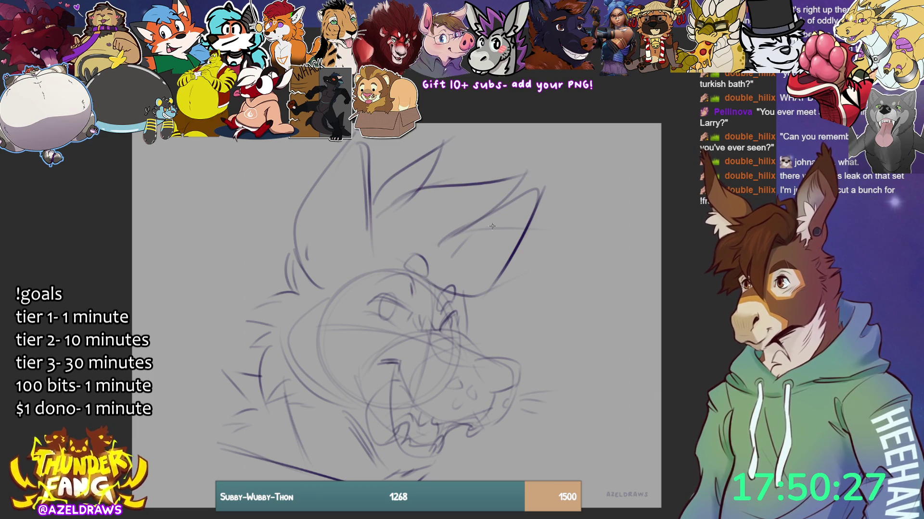
mouse_move(456, 237)
mouse_down()
mouse_move(575, 237)
mouse_move(500, 267)
mouse_up()
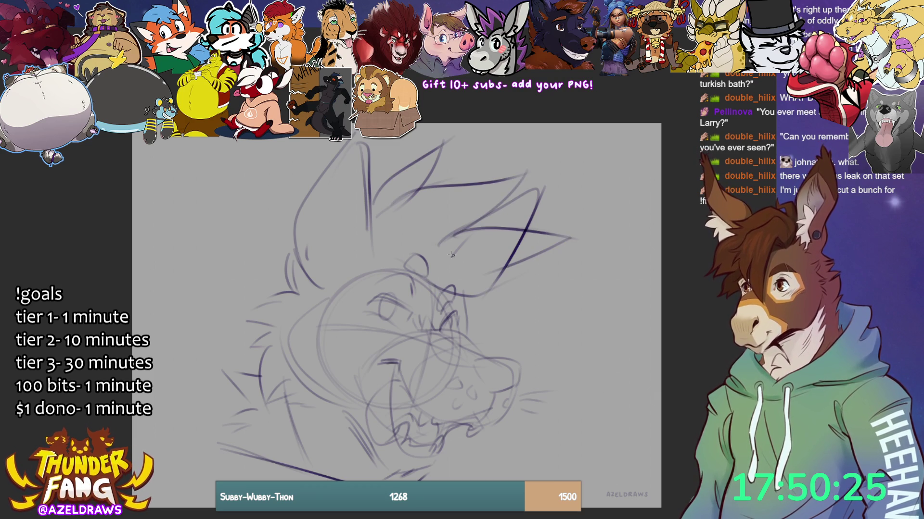
mouse_move(398, 260)
mouse_down()
mouse_move(480, 216)
mouse_move(509, 292)
mouse_up()
drag(438, 274, 518, 297)
drag(465, 313, 512, 334)
drag(473, 297, 510, 331)
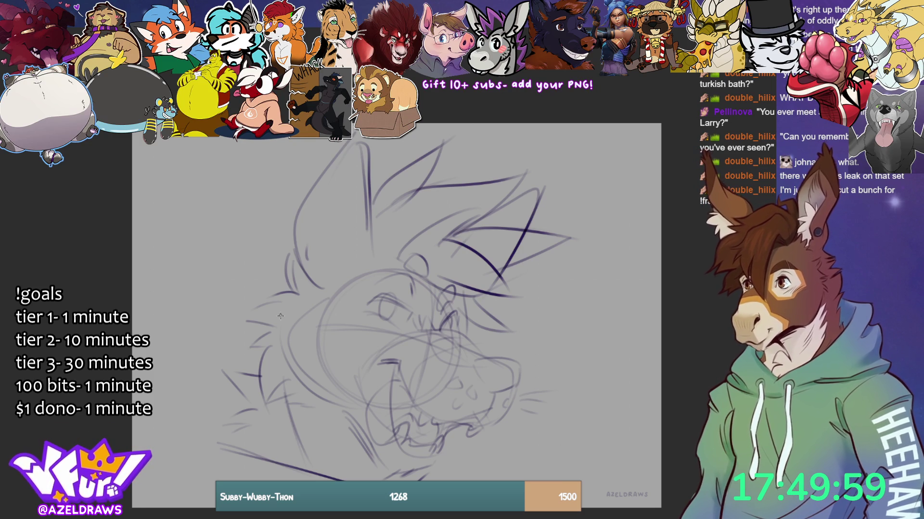
- Darken the left ear's edge and add fur tufts along the ear's inner edge
mouse_move(330, 285)
mouse_down()
mouse_move(321, 257)
mouse_move(331, 284)
mouse_up()
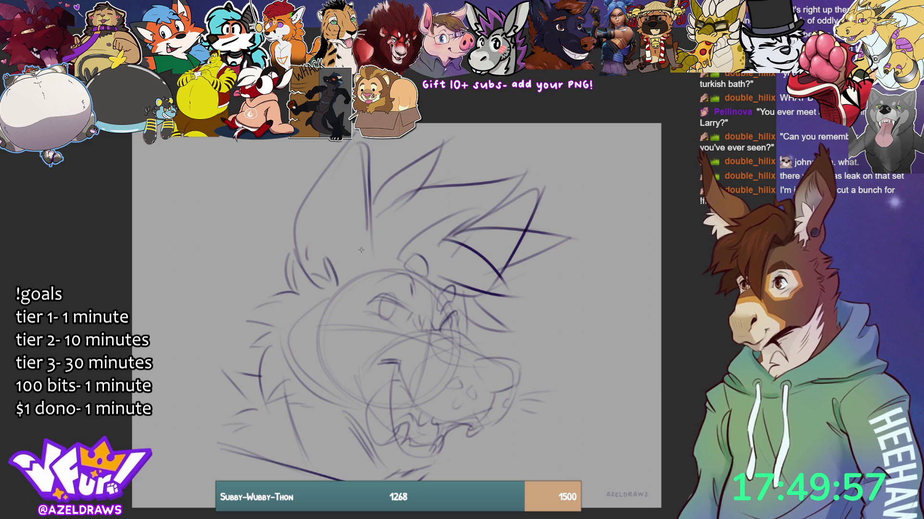
drag(370, 176, 368, 138)
mouse_move(360, 132)
mouse_down()
mouse_move(346, 150)
mouse_move(348, 250)
mouse_move(358, 266)
mouse_up()
drag(308, 226, 342, 272)
drag(342, 234, 345, 273)
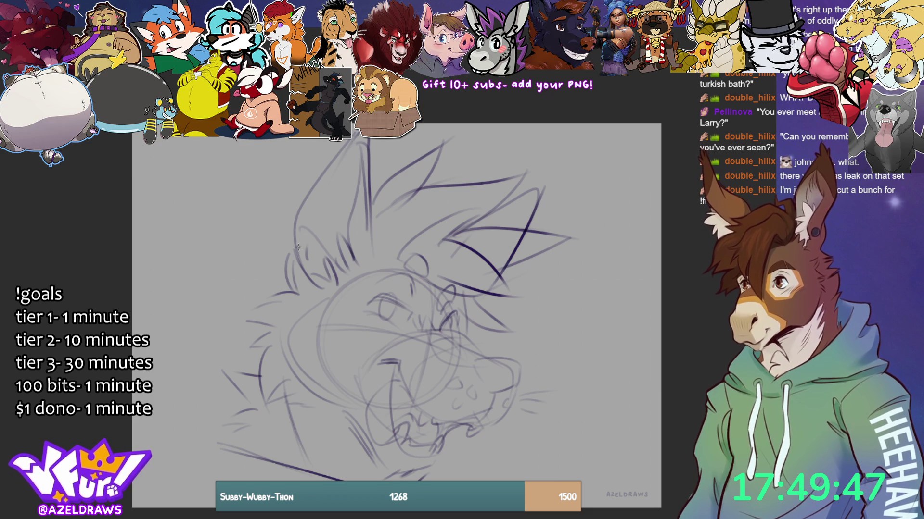
mouse_move(316, 189)
mouse_down()
mouse_move(363, 184)
mouse_move(360, 167)
mouse_up()
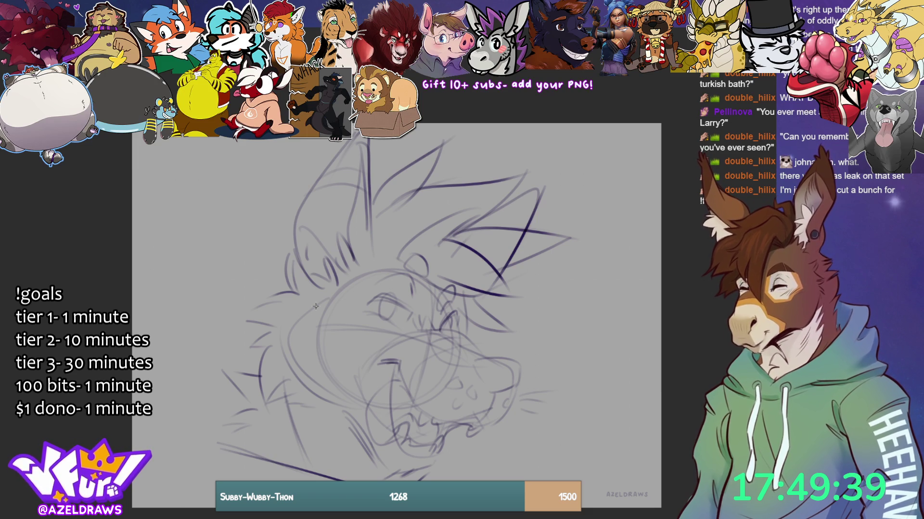
- Retrace the nostril, eyelid and cheek-jaw outline, adding fur tufts on the cheek and chin
mouse_move(491, 385)
mouse_down()
mouse_move(487, 369)
mouse_move(481, 381)
mouse_move(511, 379)
mouse_move(503, 386)
mouse_up()
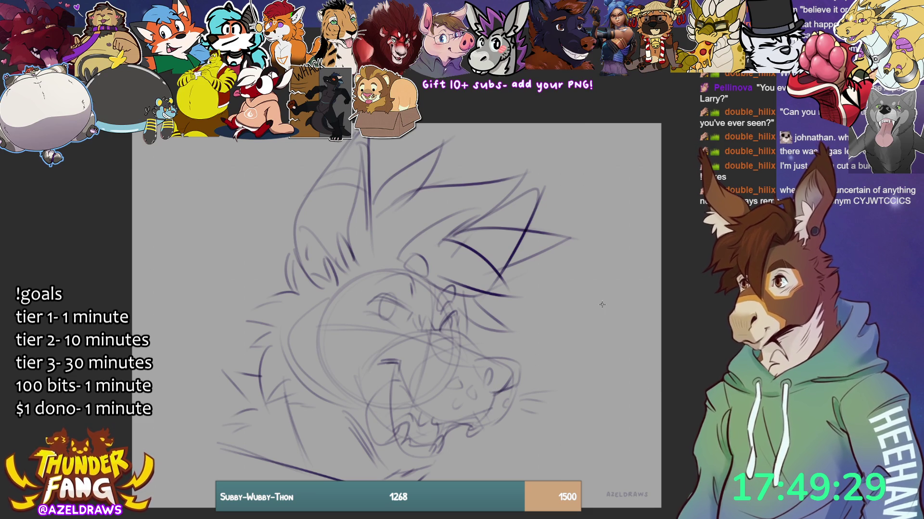
mouse_move(376, 306)
mouse_down()
mouse_move(408, 303)
mouse_move(397, 301)
mouse_up()
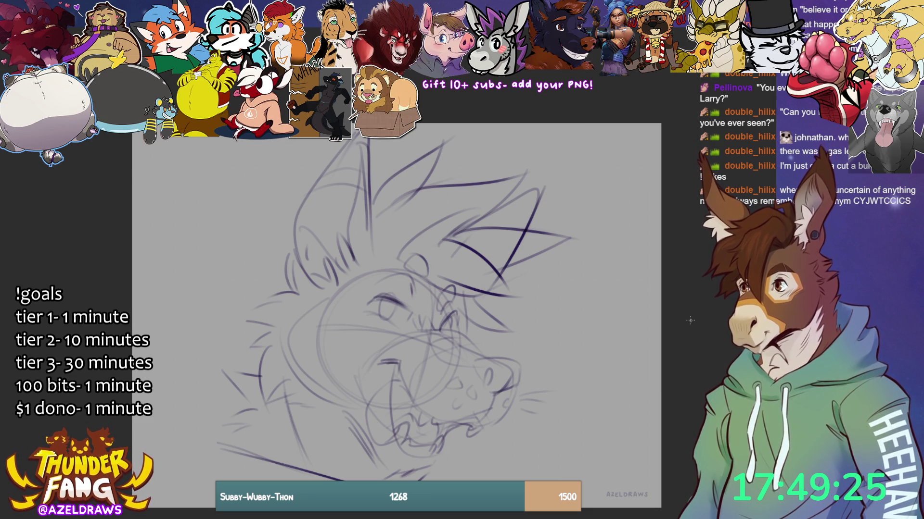
mouse_move(335, 301)
mouse_down()
mouse_move(290, 336)
mouse_move(296, 392)
mouse_move(224, 369)
mouse_up()
drag(254, 406, 215, 416)
drag(220, 422, 203, 434)
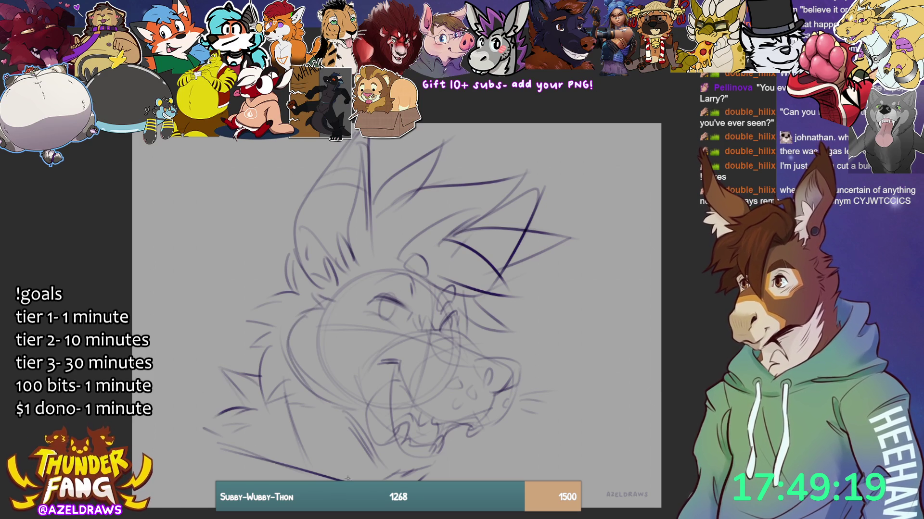
mouse_move(474, 450)
mouse_down()
mouse_move(441, 464)
mouse_move(476, 479)
mouse_up()
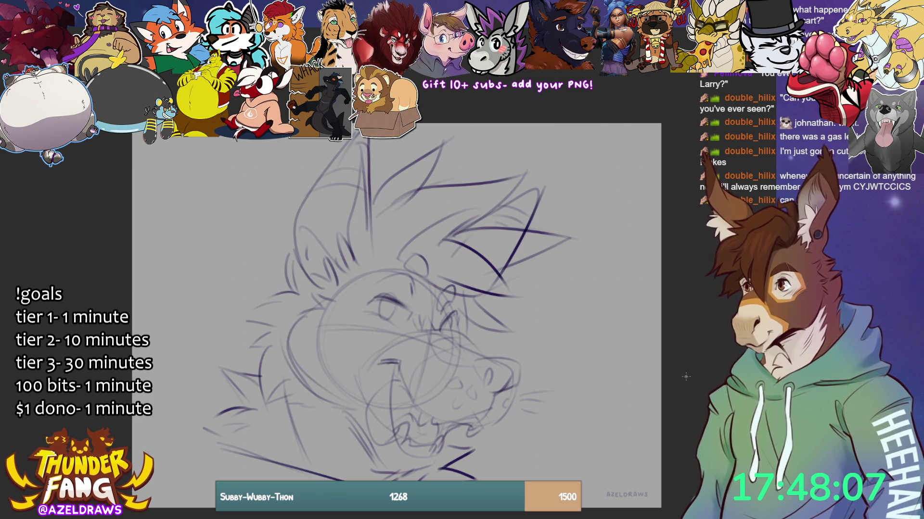
- Add fur spikes on the head's left and upper left, plus a lower jaw curve
drag(482, 329, 470, 337)
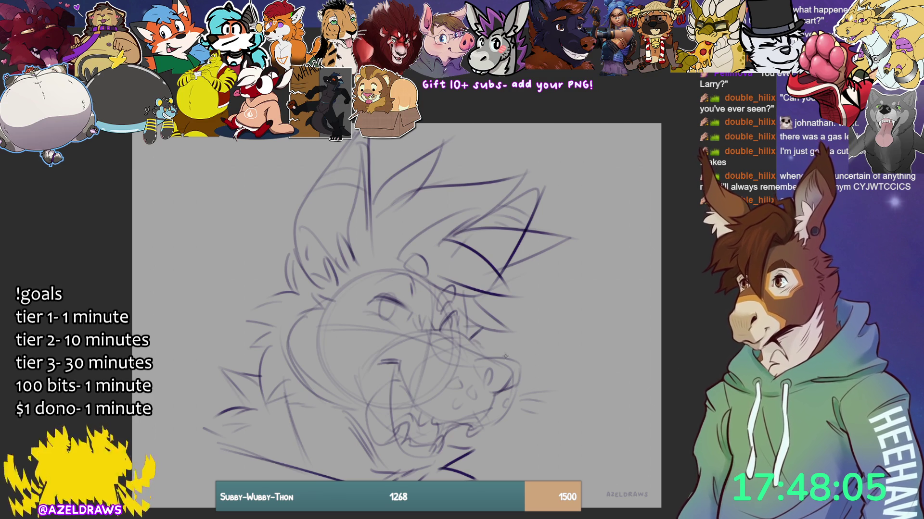
mouse_move(290, 289)
mouse_down()
mouse_move(233, 302)
mouse_move(248, 348)
mouse_up()
drag(283, 288, 274, 249)
mouse_move(280, 288)
mouse_down()
mouse_move(274, 274)
mouse_move(289, 250)
mouse_up()
drag(321, 281, 318, 260)
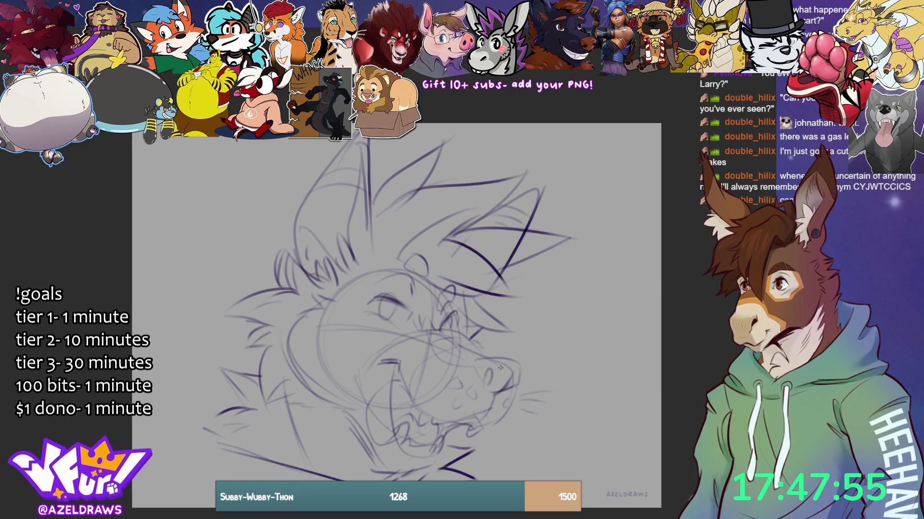
mouse_move(378, 346)
mouse_down()
mouse_move(358, 414)
mouse_move(378, 459)
mouse_move(407, 477)
mouse_move(460, 440)
mouse_move(573, 409)
mouse_move(486, 339)
mouse_move(440, 326)
mouse_move(390, 339)
mouse_up()
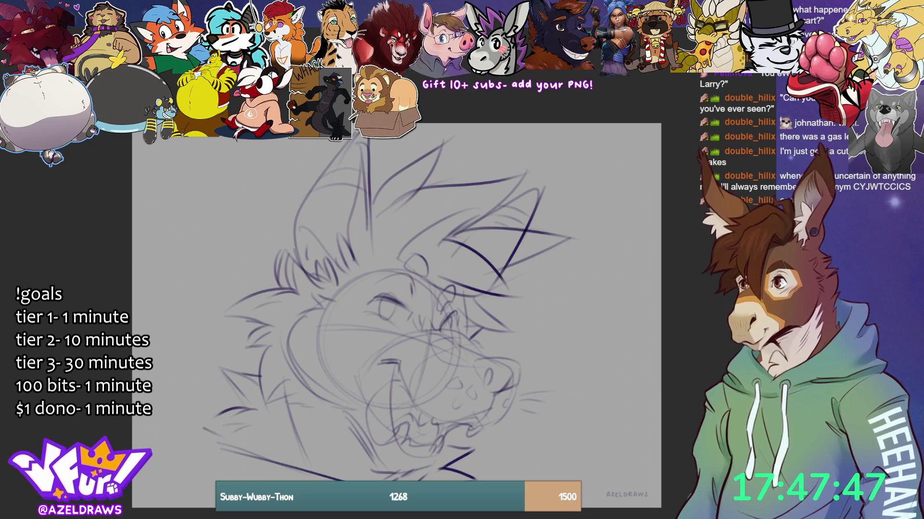
- Lasso the eye and brow area and choose Transform from the selection launcher
mouse_move(422, 306)
mouse_down()
mouse_move(410, 266)
mouse_move(383, 327)
mouse_move(422, 306)
mouse_up()
mouse_move(409, 279)
mouse_down()
mouse_move(430, 267)
mouse_move(421, 288)
mouse_up()
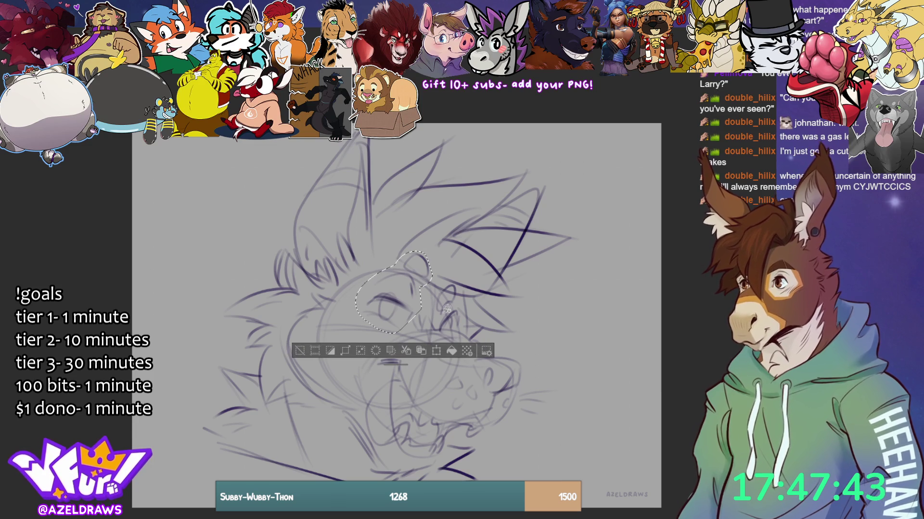
click(437, 350)
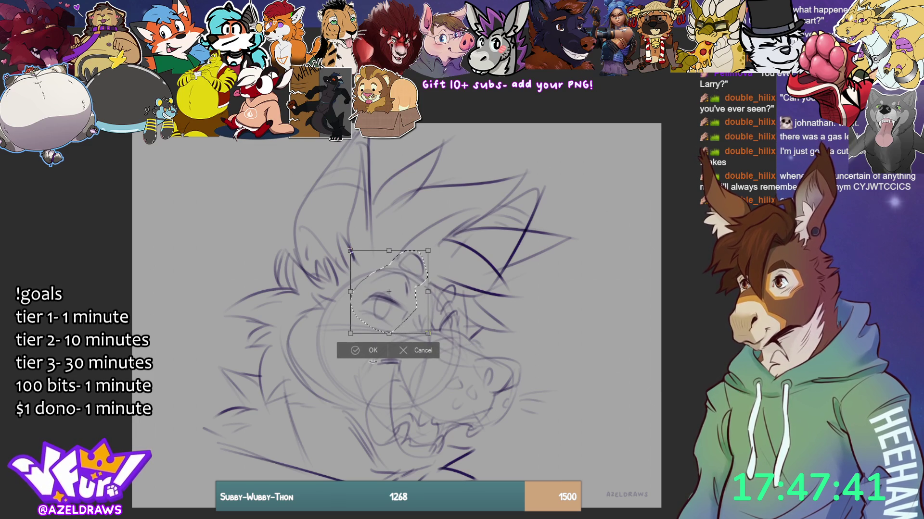